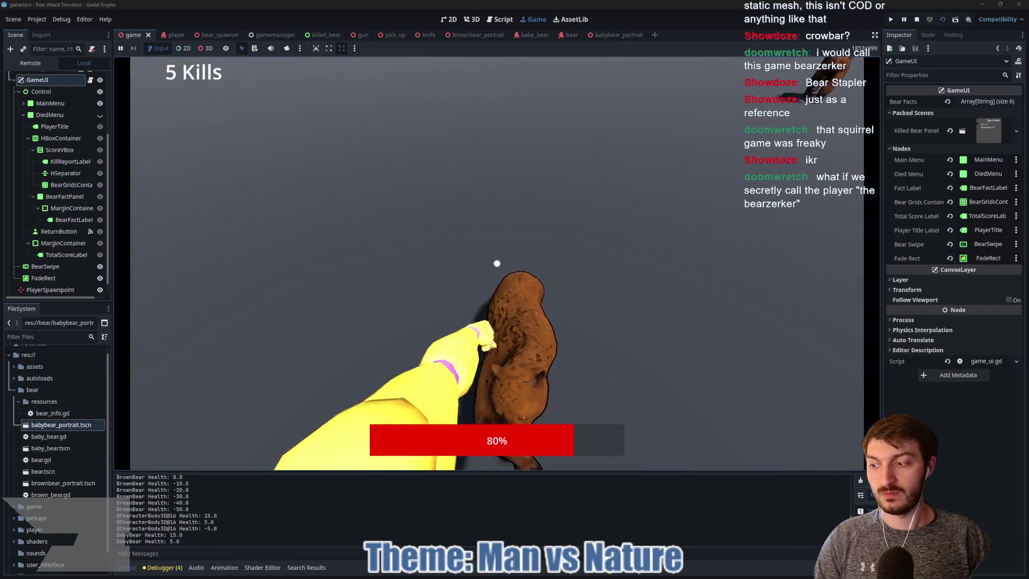
Attack the baby bear, then the brown bear and the group of approaching brown bears.
{"action": "left_click", "coordinate": [497, 263]}
{"action": "left_click", "coordinate": [497, 263]}
{"action": "left_click", "coordinate": [497, 263]}
{"action": "left_click", "coordinate": [497, 263]}
{"action": "left_click", "coordinate": [496, 263]}
{"action": "left_click", "coordinate": [497, 263]}
{"action": "left_click", "coordinate": [497, 263]}
{"action": "left_click", "coordinate": [497, 264]}
{"action": "left_click", "coordinate": [497, 263]}
{"action": "left_click", "coordinate": [497, 263]}
{"action": "left_click", "coordinate": [497, 263]}
{"action": "left_click", "coordinate": [497, 263]}
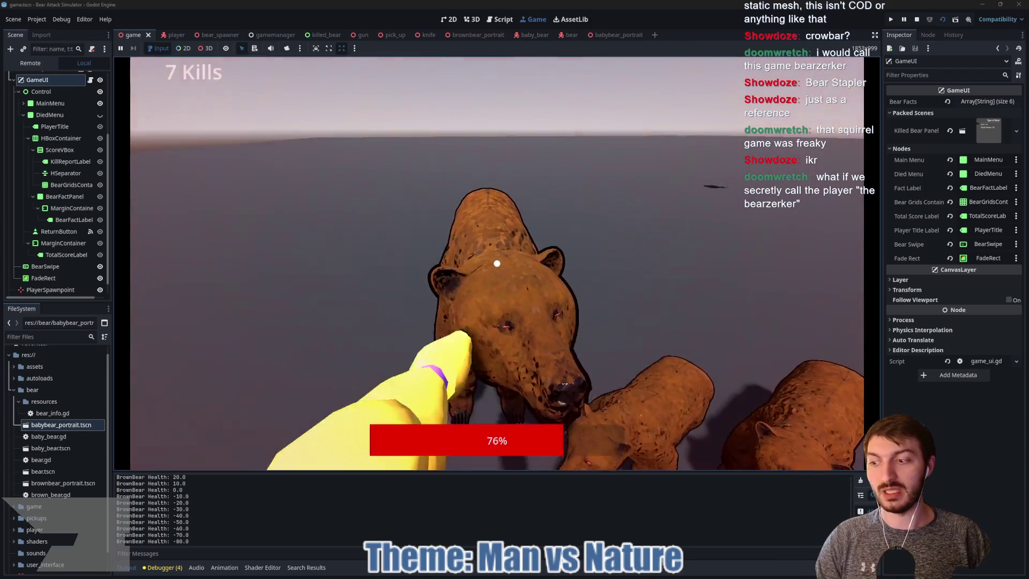
{"action": "left_click", "coordinate": [496, 263]}
{"action": "left_click", "coordinate": [497, 263]}
{"action": "left_click", "coordinate": [497, 263]}
{"action": "left_click", "coordinate": [497, 263]}
{"action": "left_click", "coordinate": [497, 263]}
{"action": "left_click", "coordinate": [497, 263]}
{"action": "left_click", "coordinate": [497, 263]}
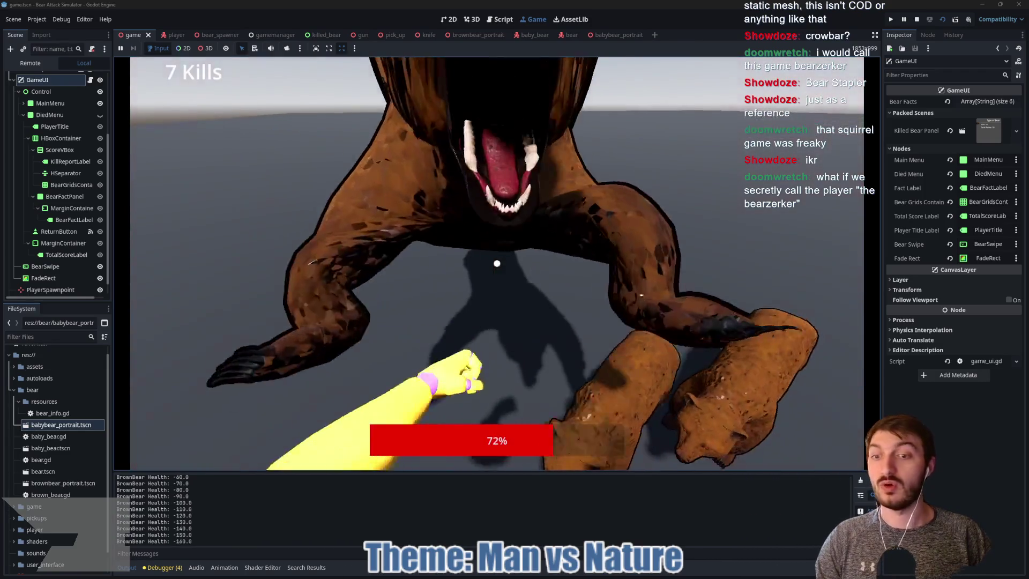
{"action": "left_click", "coordinate": [497, 264]}
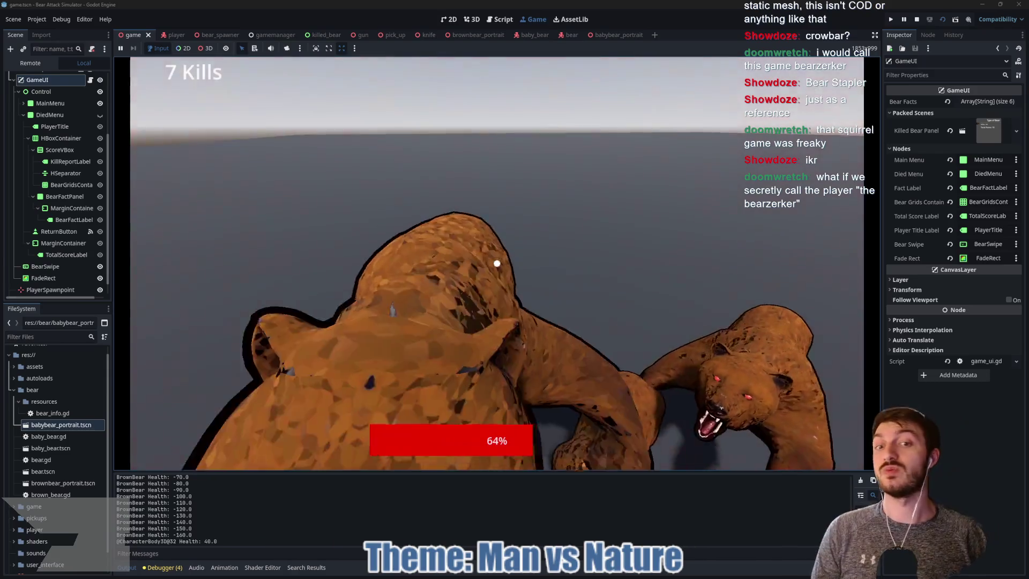
Kill bears until dying, then leave the Bearcutioner score-13 kill report and stop the game.
{"action": "left_click", "coordinate": [497, 264]}
{"action": "left_click", "coordinate": [497, 263]}
{"action": "left_click", "coordinate": [496, 263]}
{"action": "left_click", "coordinate": [497, 263]}
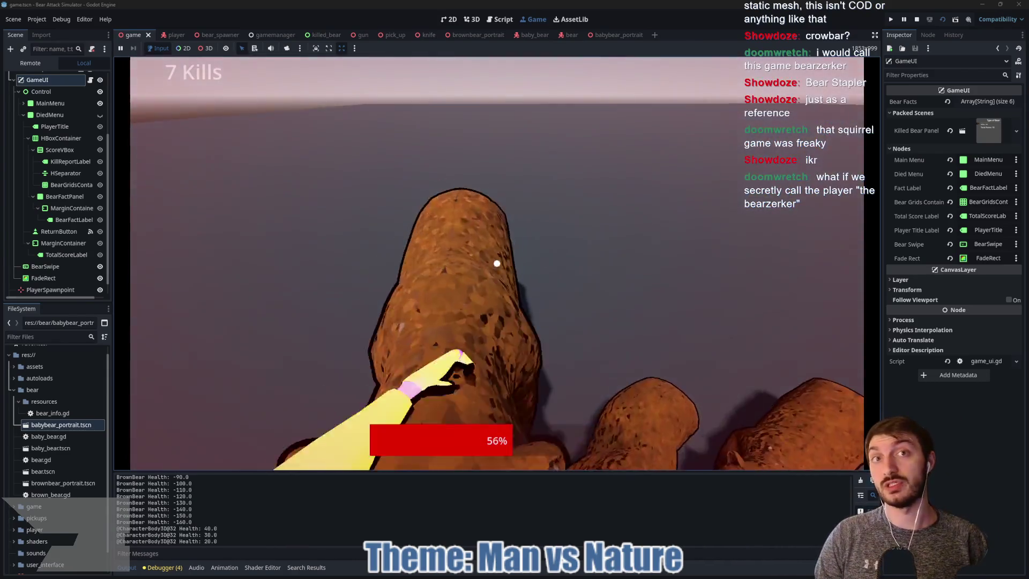
{"action": "left_click", "coordinate": [496, 263]}
{"action": "left_click", "coordinate": [497, 263]}
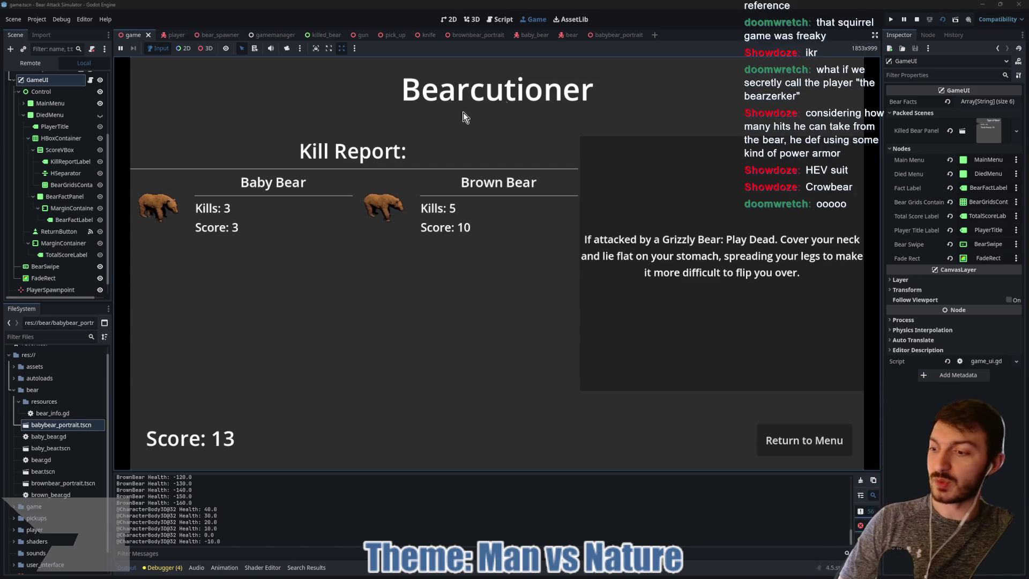
{"action": "left_click", "coordinate": [794, 437]}
{"action": "left_click", "coordinate": [917, 19]}
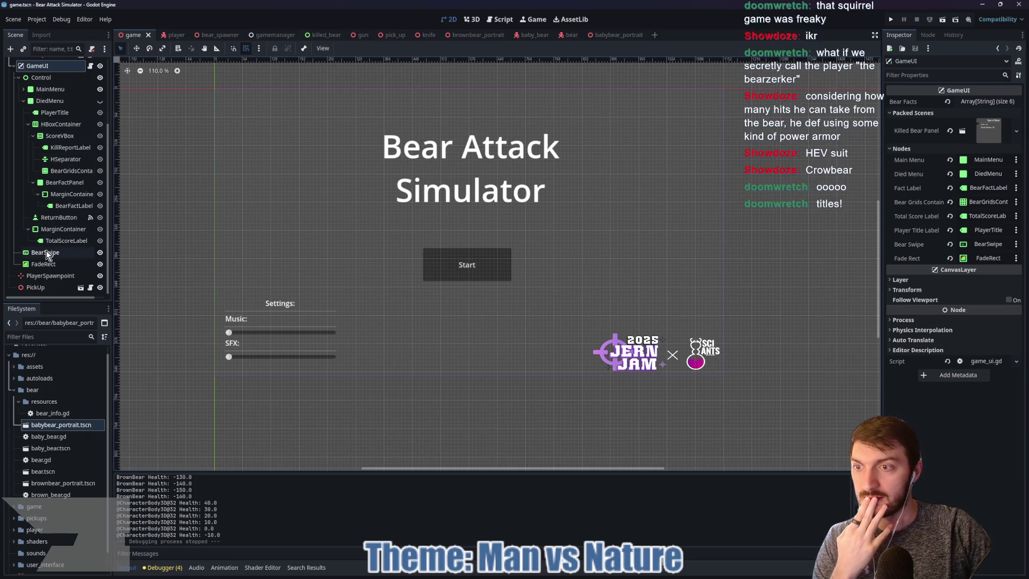
Select the GameUI node under Control and open its game_ui.gd script.
{"action": "left_click", "coordinate": [42, 78]}
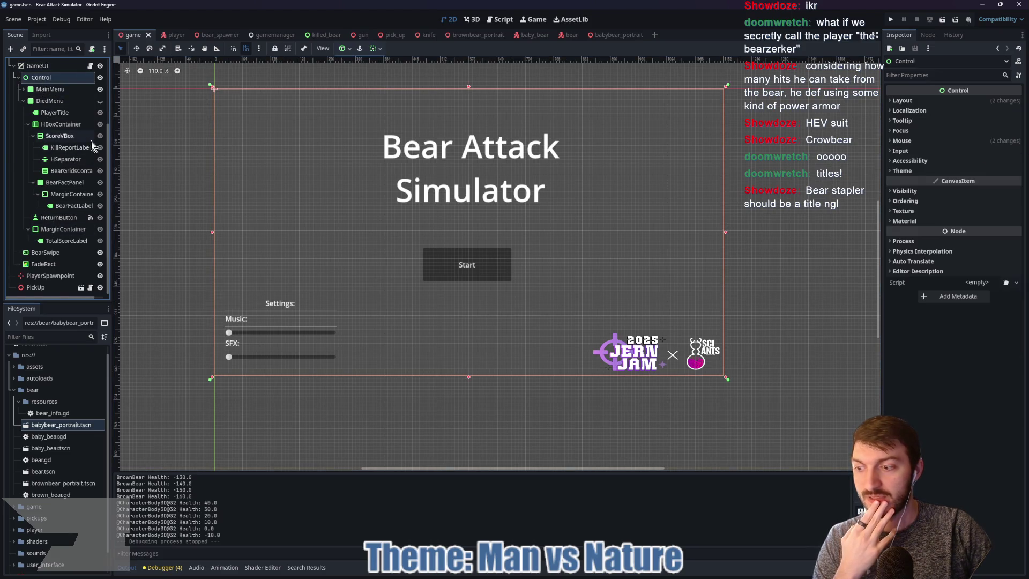
{"action": "left_click", "coordinate": [38, 65]}
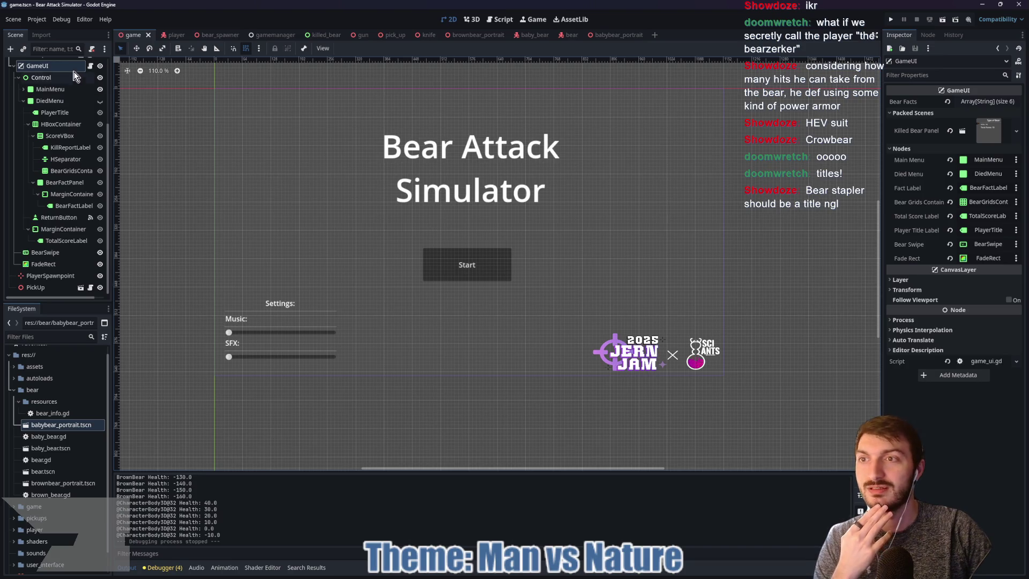
{"action": "left_click", "coordinate": [92, 69]}
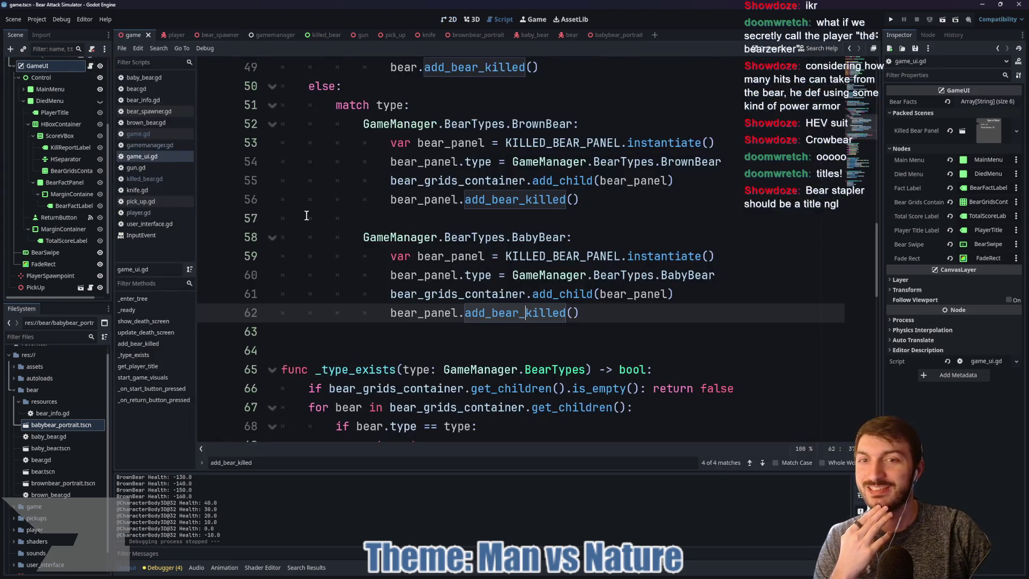
Below the BarBearian branch, add 'elif GameManager.score <= 25:' returning "Bearserker".
{"action": "scroll", "coordinate": [450, 238], "scroll_direction": "up", "scroll_amount": 12}
{"action": "scroll", "coordinate": [450, 237], "scroll_direction": "down", "scroll_amount": 20}
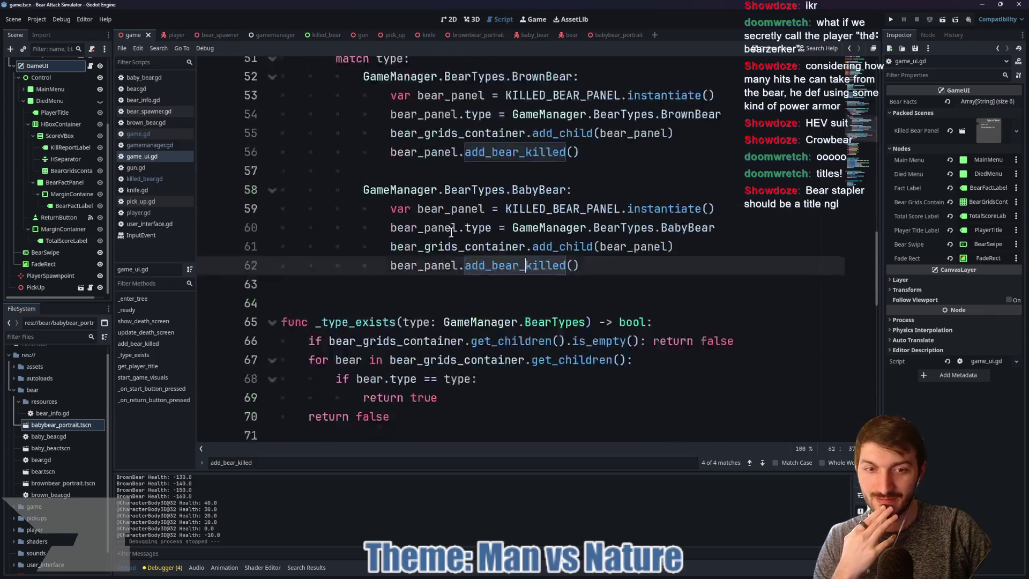
{"action": "scroll", "coordinate": [540, 290], "scroll_direction": "up", "scroll_amount": 2}
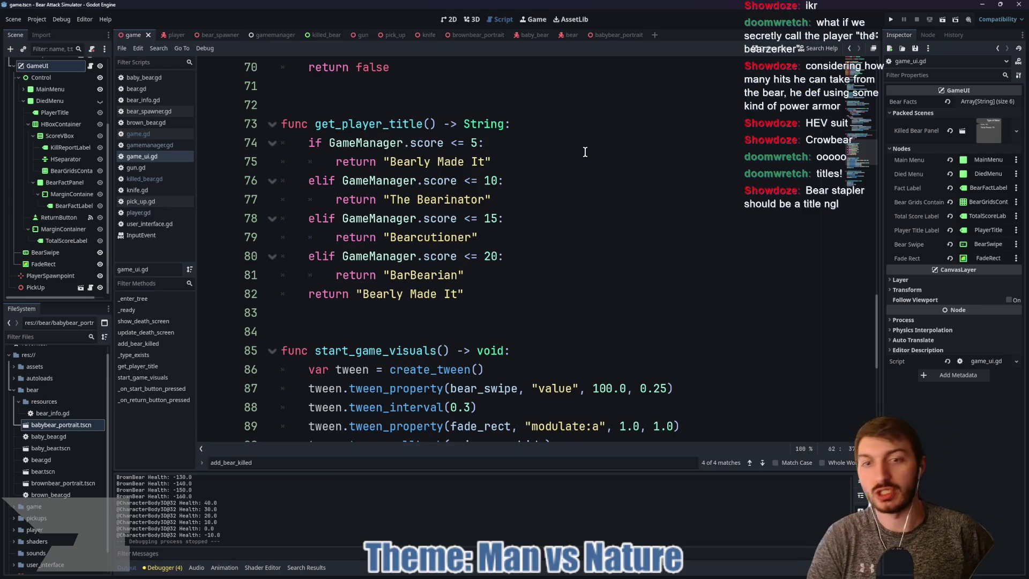
{"action": "left_click", "coordinate": [493, 270]}
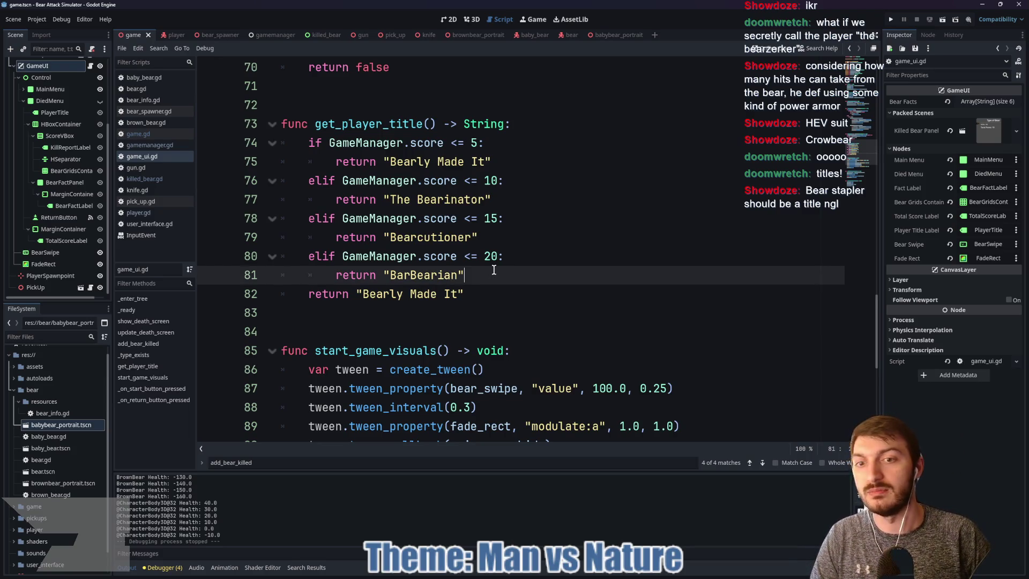
{"action": "key", "text": "Return"}
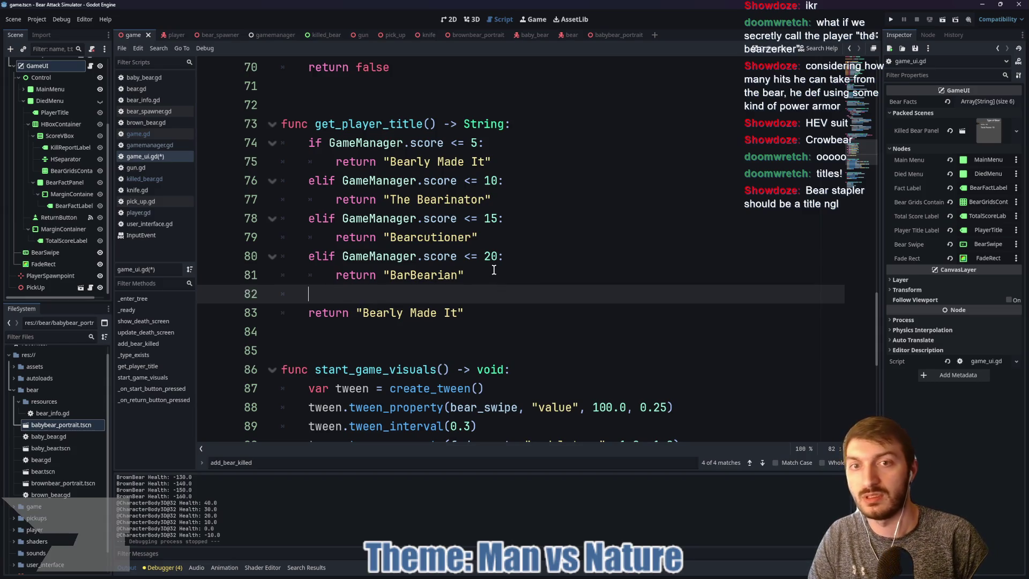
{"action": "type", "text": "elif Game"}
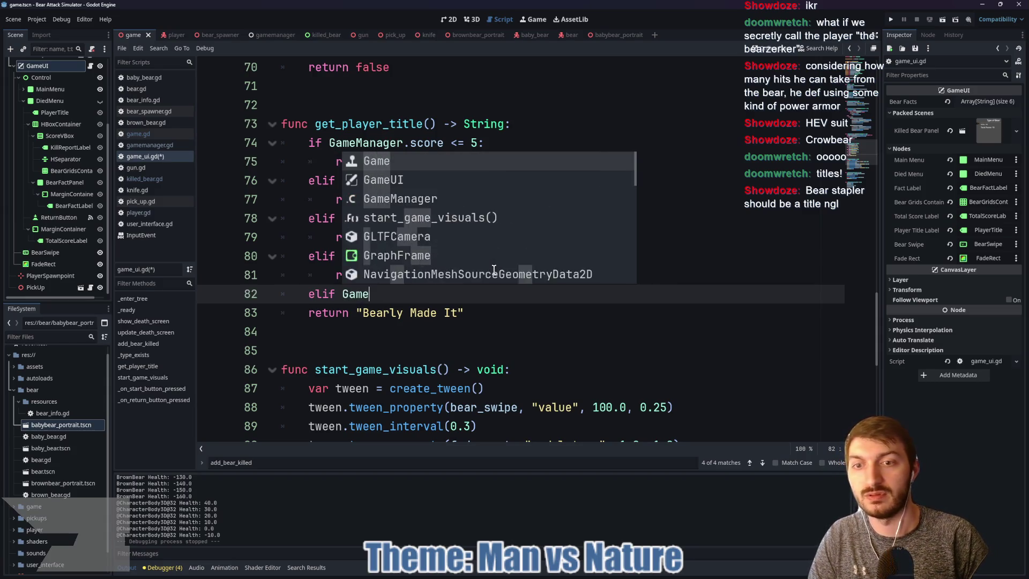
{"action": "type", "text": "Manager.score "}
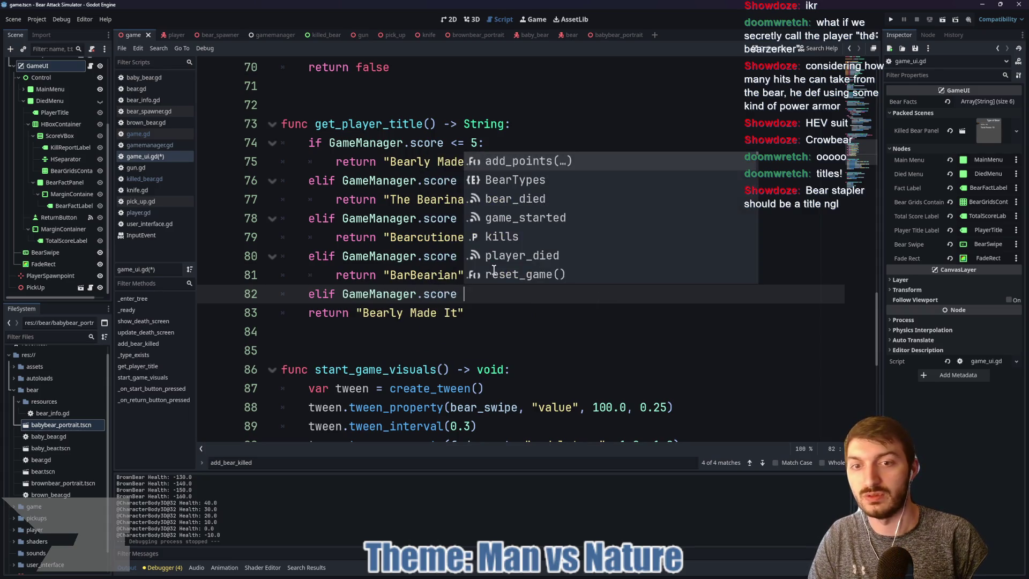
{"action": "type", "text": "<="}
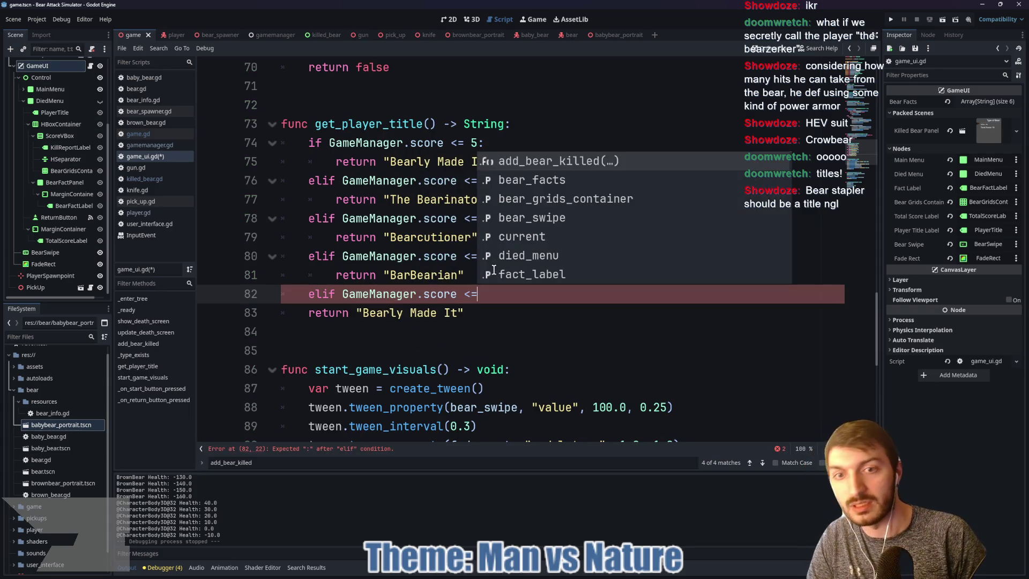
{"action": "type", "text": " 30"}
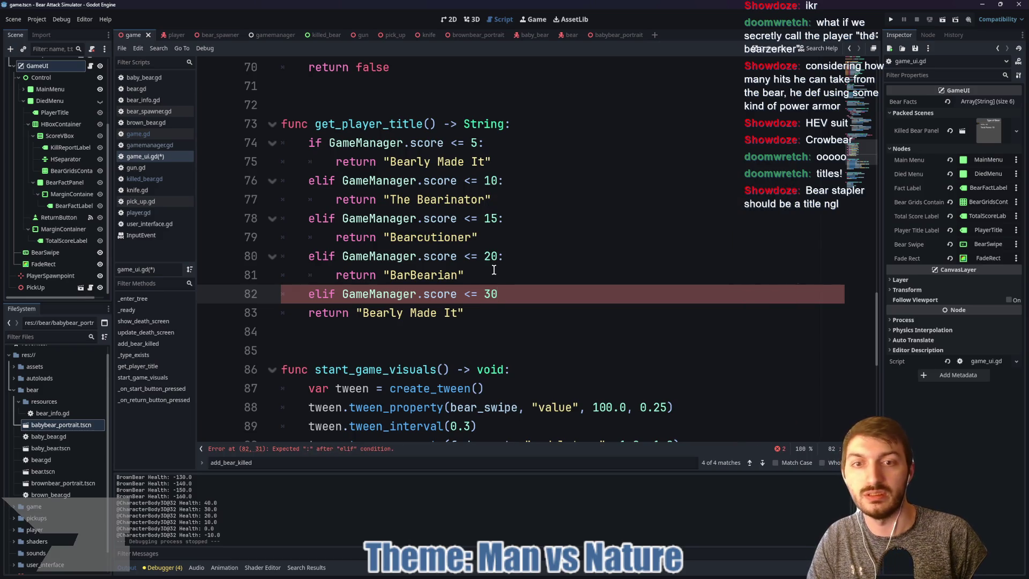
{"action": "key", "text": "BackSpace"}
{"action": "key", "text": "BackSpace"}
{"action": "type", "text": "25:"}
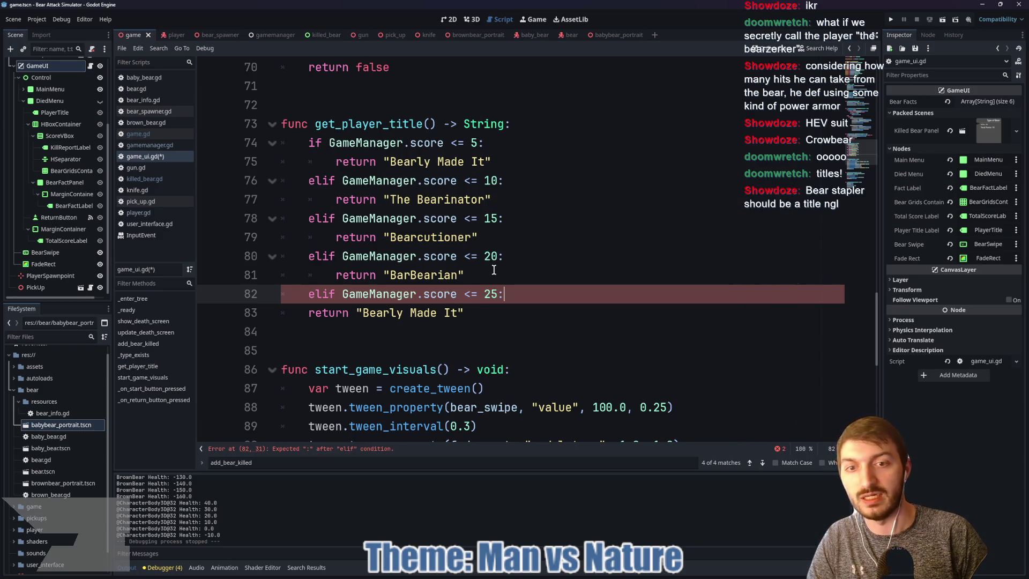
{"action": "key", "text": "Return"}
{"action": "type", "text": "return"}
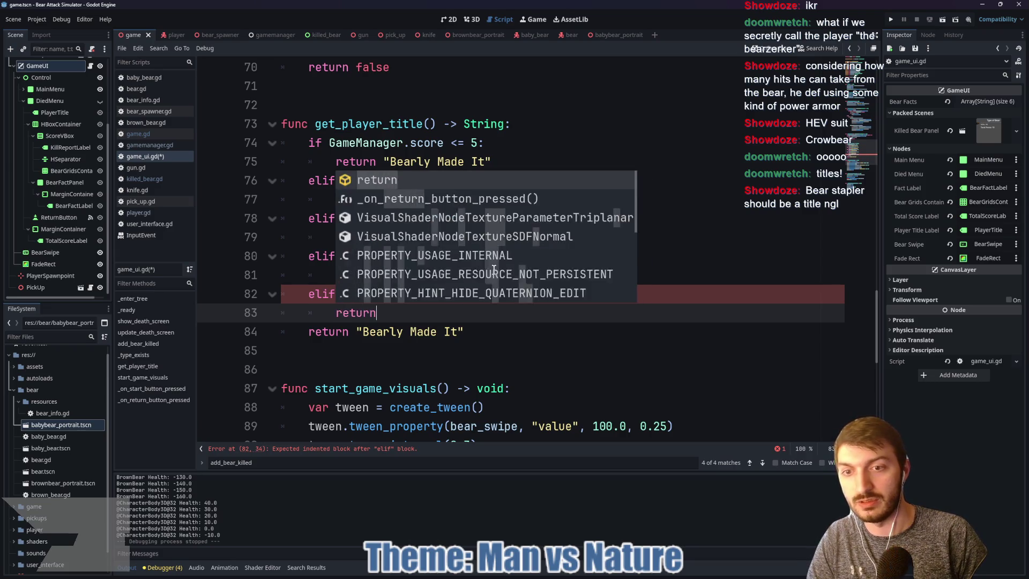
{"action": "type", "text": " \"\"B"}
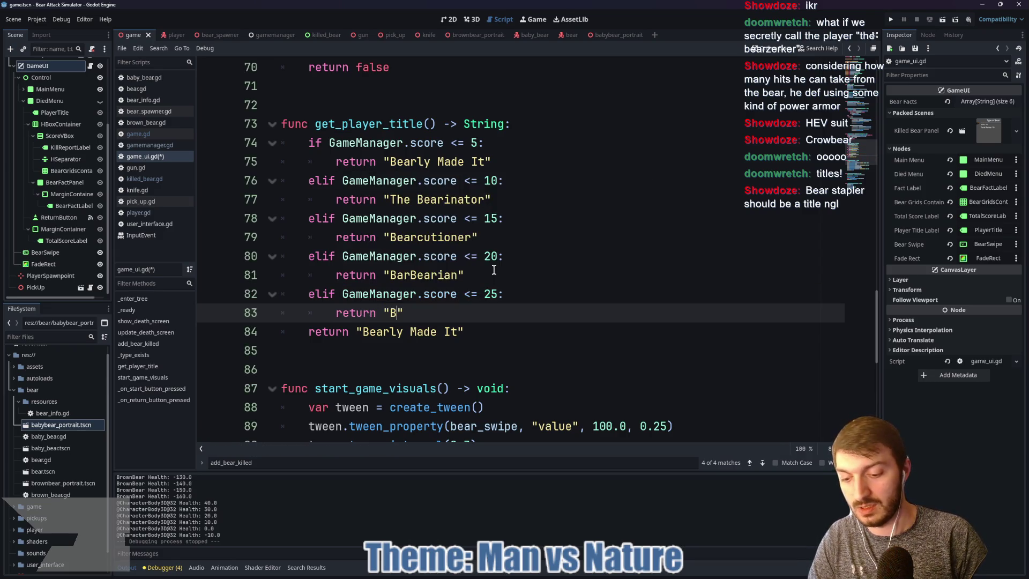
{"action": "type", "text": "earserker"}
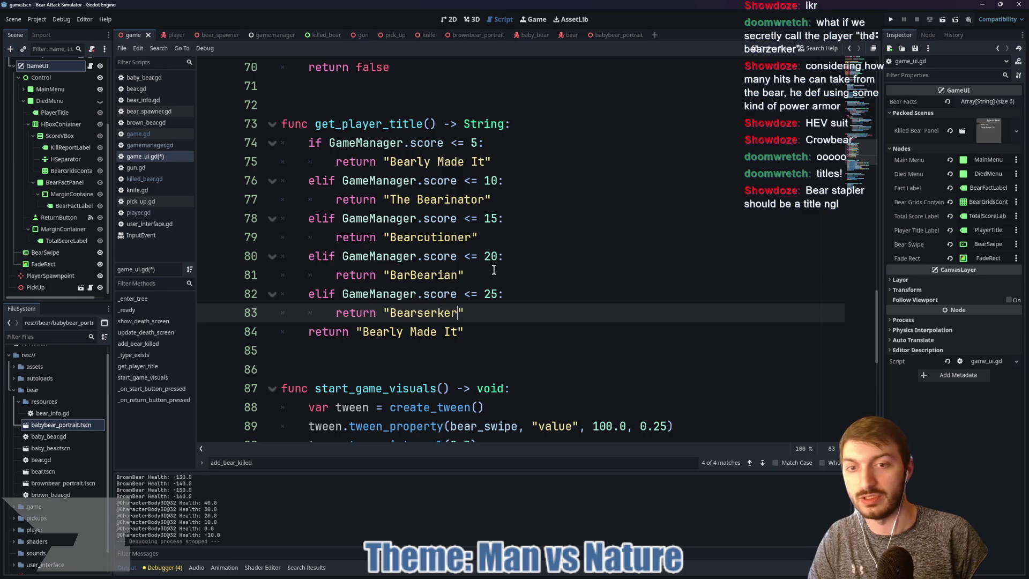
{"action": "left_click", "coordinate": [476, 314]}
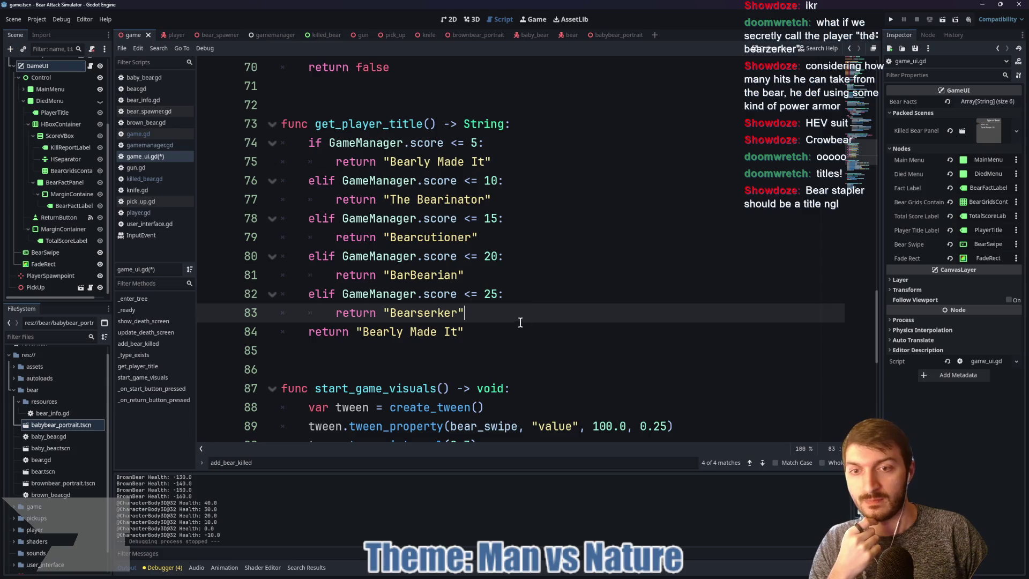
Save the current changes to game_ui.gd.
{"action": "scroll", "coordinate": [516, 323], "scroll_direction": "down", "scroll_amount": 1}
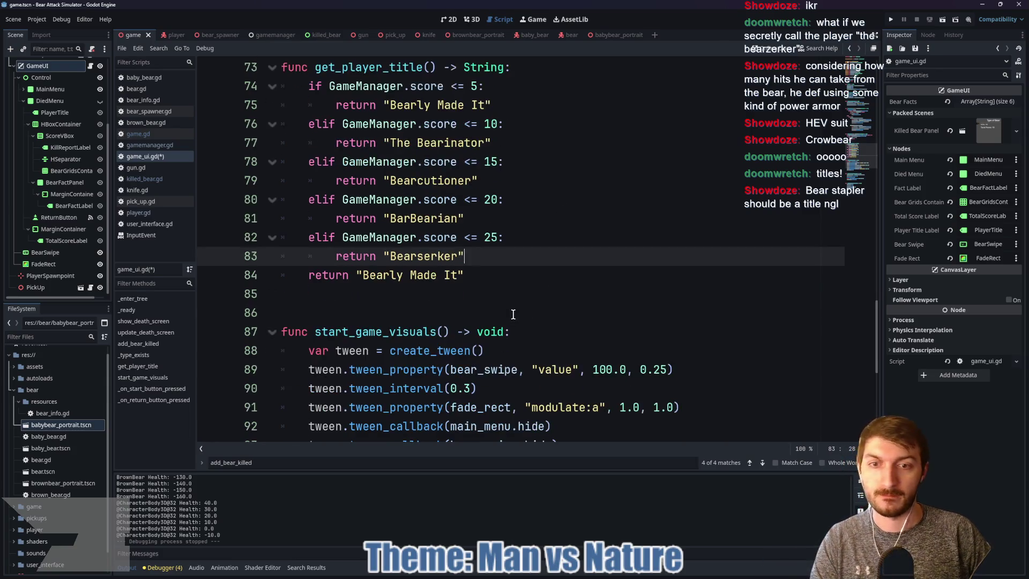
{"action": "left_click", "coordinate": [515, 285]}
{"action": "key", "text": "ctrl+s"}
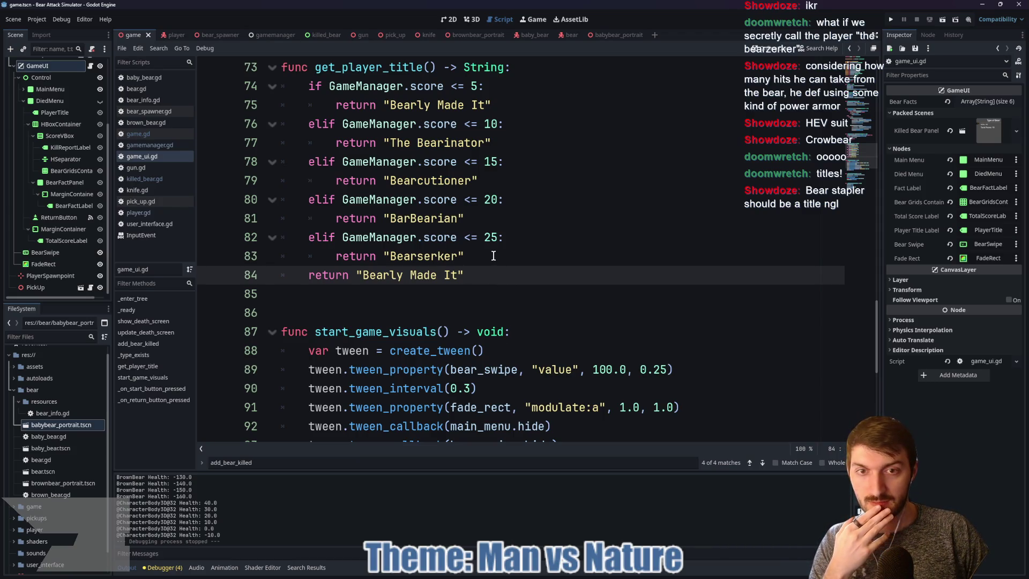
Below the Bearserker branch, add 'elif GameManager.score <= 100:' returning "Bearmageddon".
{"action": "left_click", "coordinate": [493, 255]}
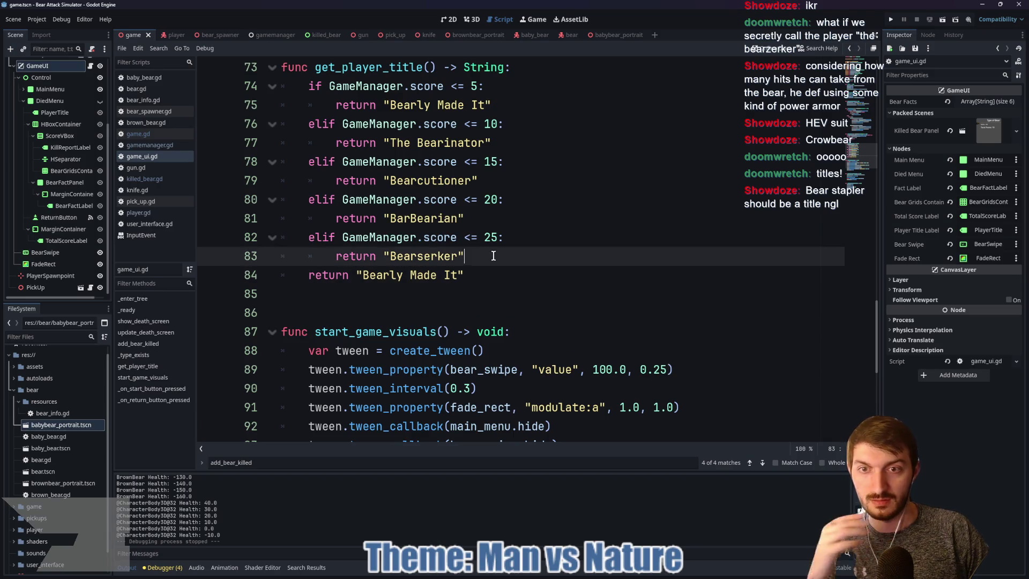
{"action": "key", "text": "Return"}
{"action": "type", "text": "E"}
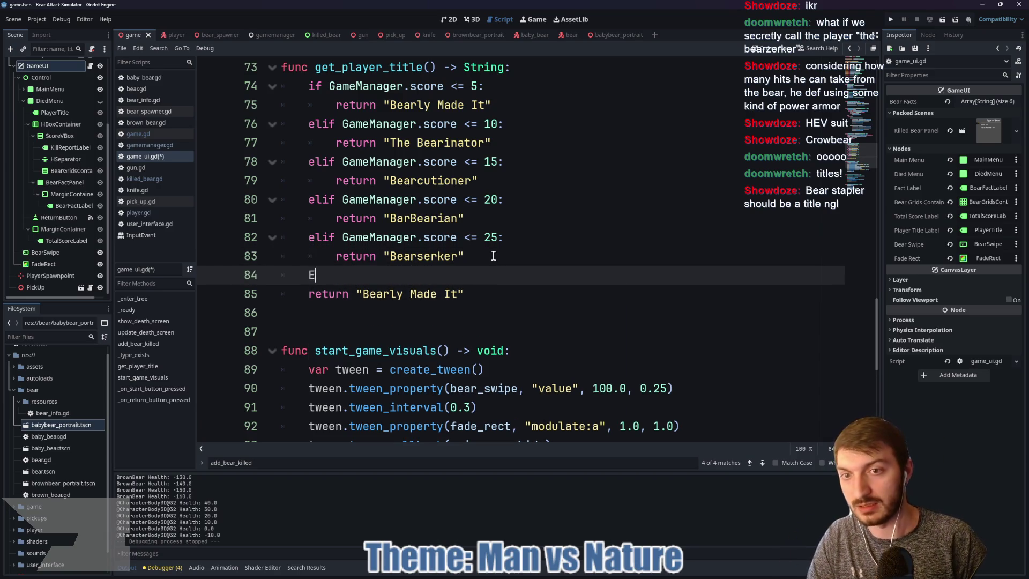
{"action": "key", "text": "BackSpace"}
{"action": "type", "text": "elif "}
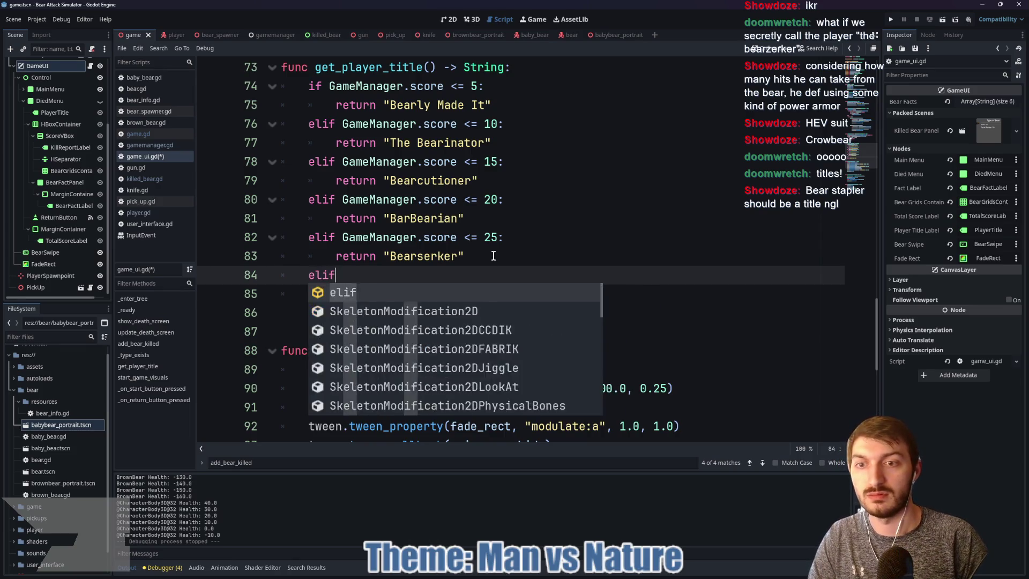
{"action": "type", "text": "GameManage"}
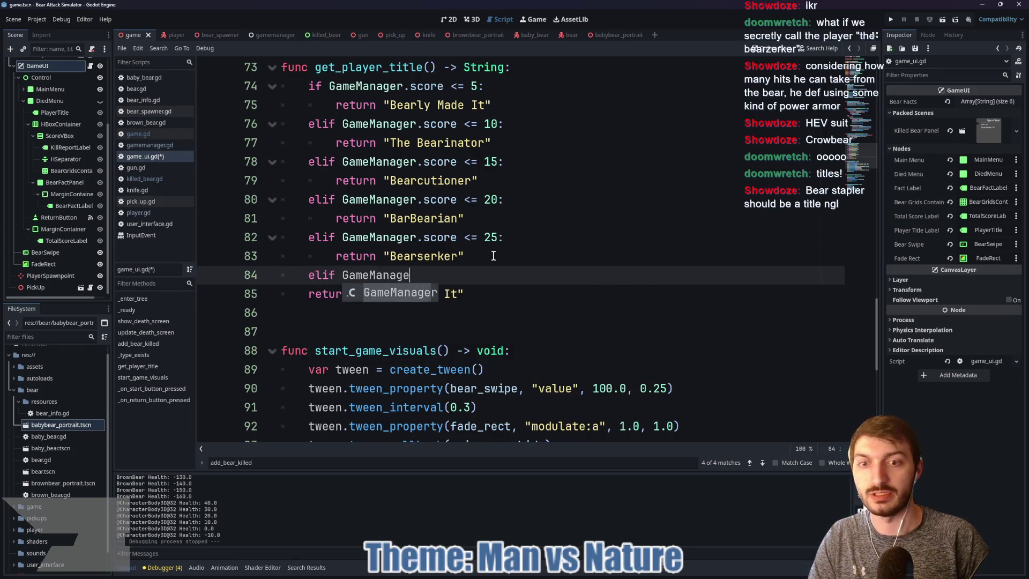
{"action": "type", "text": "r."}
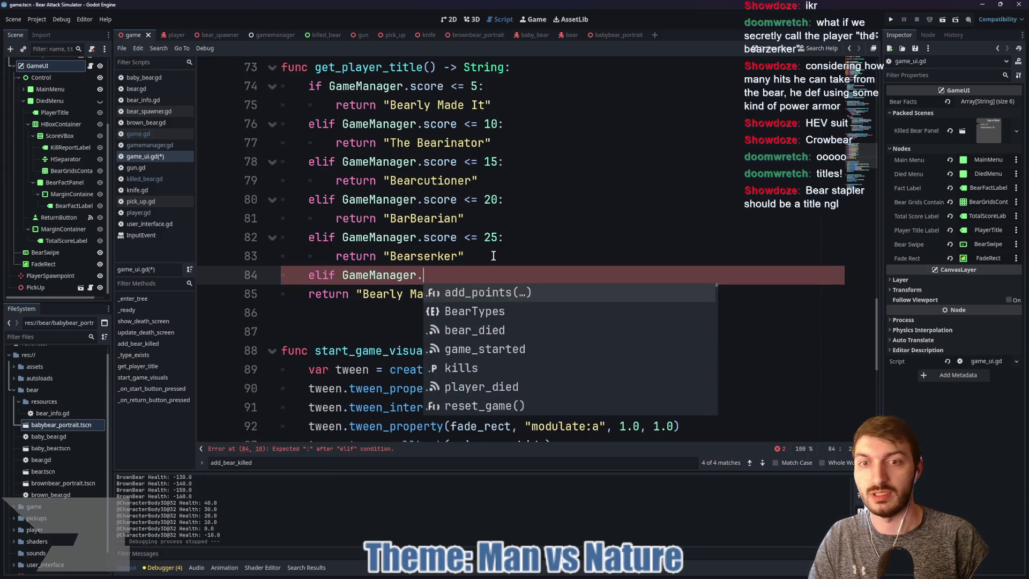
{"action": "type", "text": "score <= 100:"}
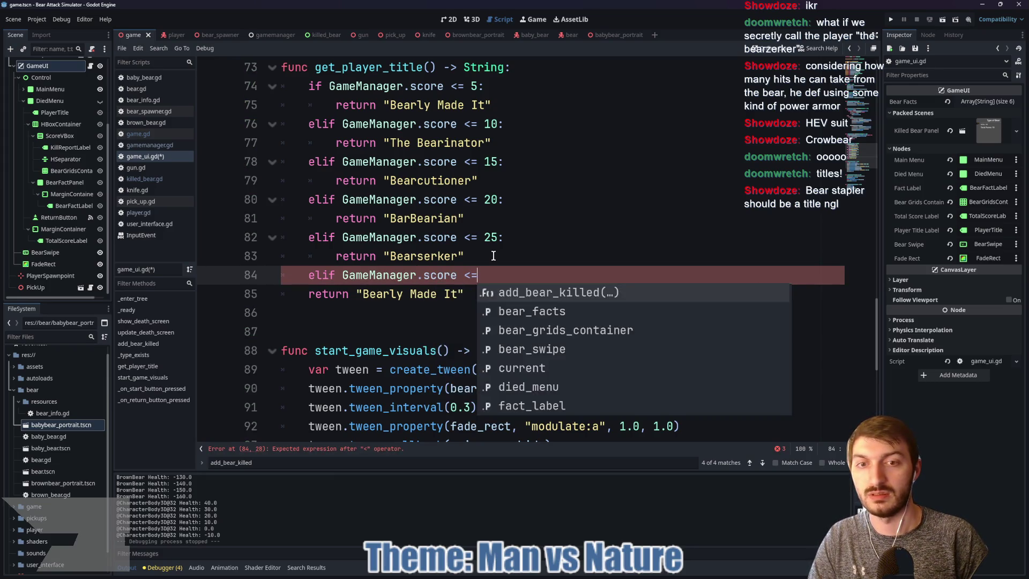
{"action": "key", "text": "Return"}
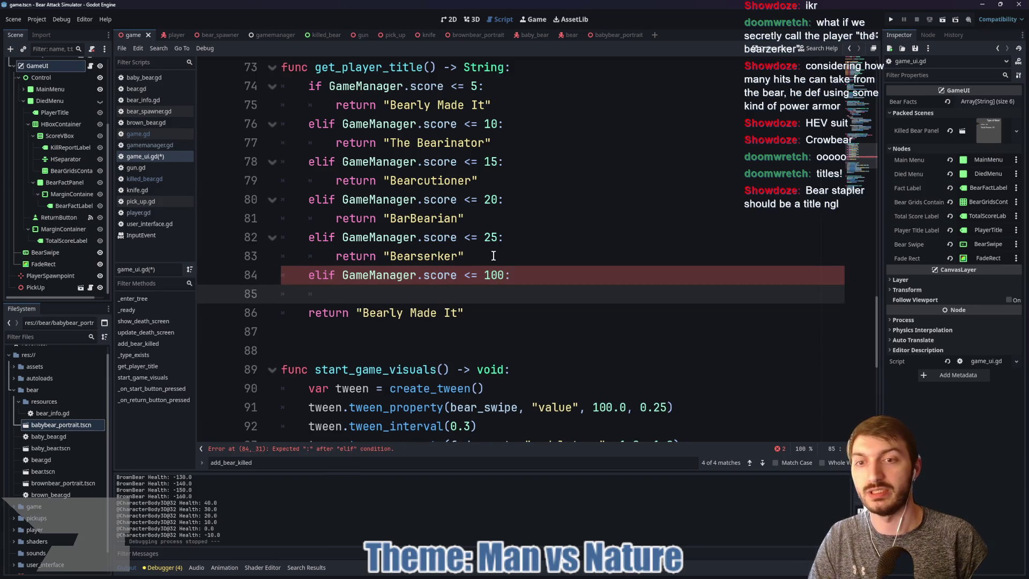
{"action": "type", "text": "return "}
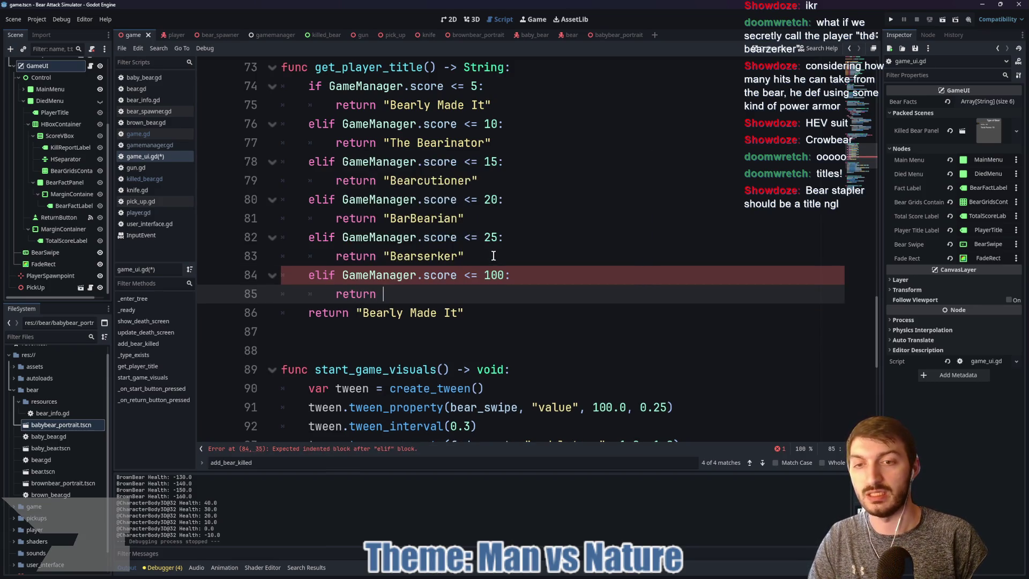
{"action": "type", "text": "\"Bearm"}
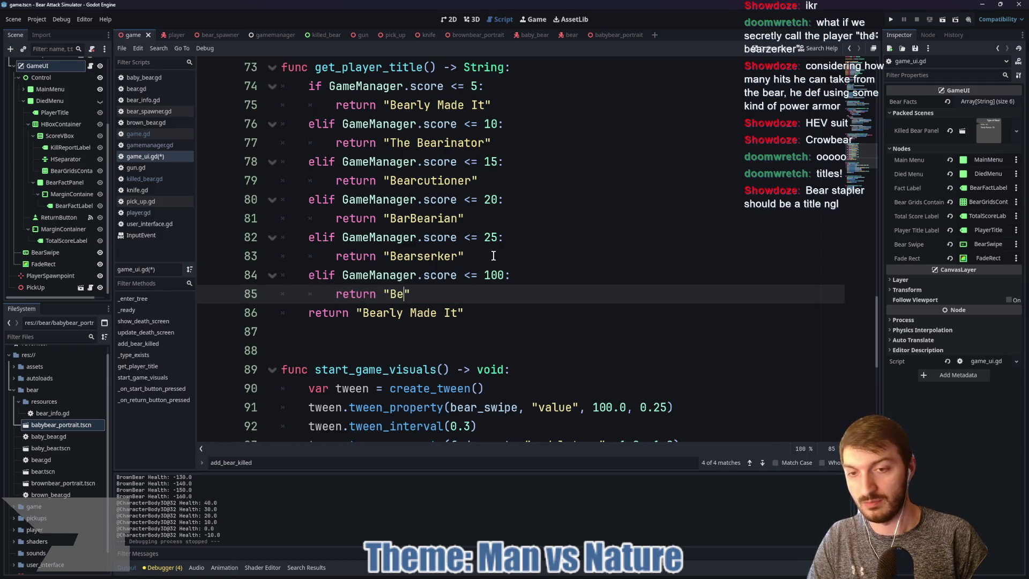
{"action": "type", "text": "ageddon"}
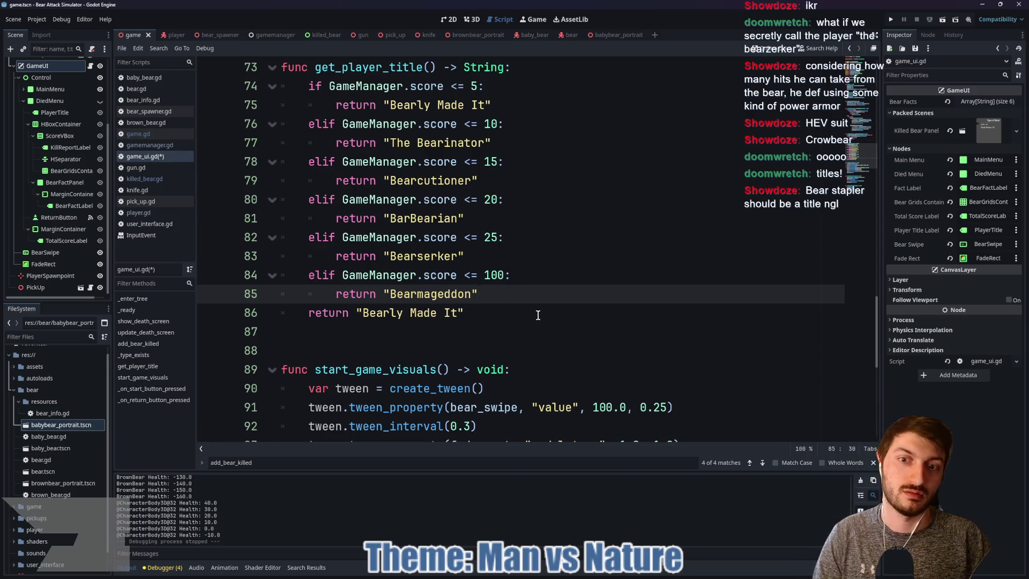
{"action": "left_click", "coordinate": [579, 573]}
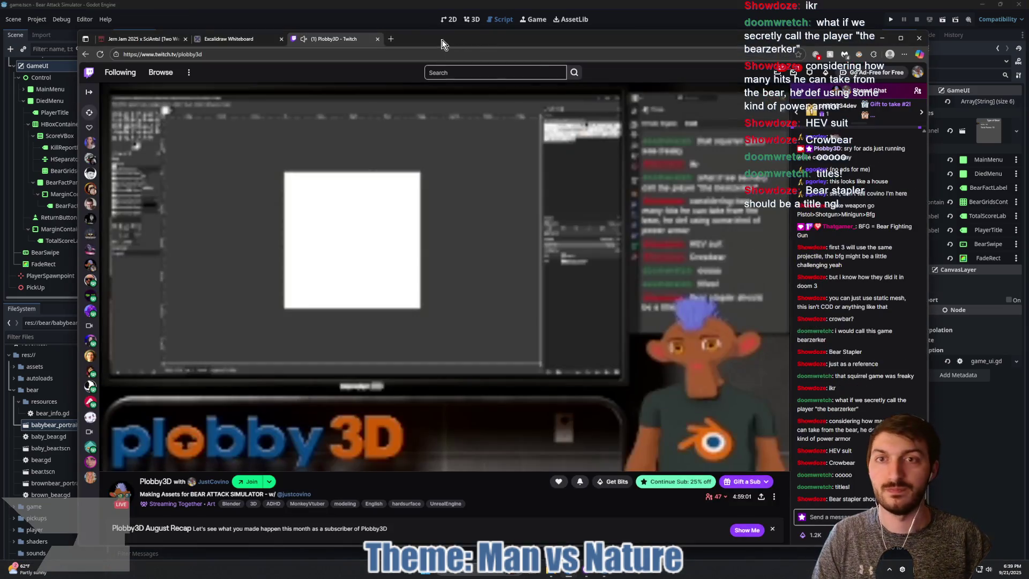
Search Google for 'armageddon' in a new Edge tab, then return to the Godot editor.
{"action": "left_click", "coordinate": [390, 38]}
{"action": "type", "text": "armageddon"}
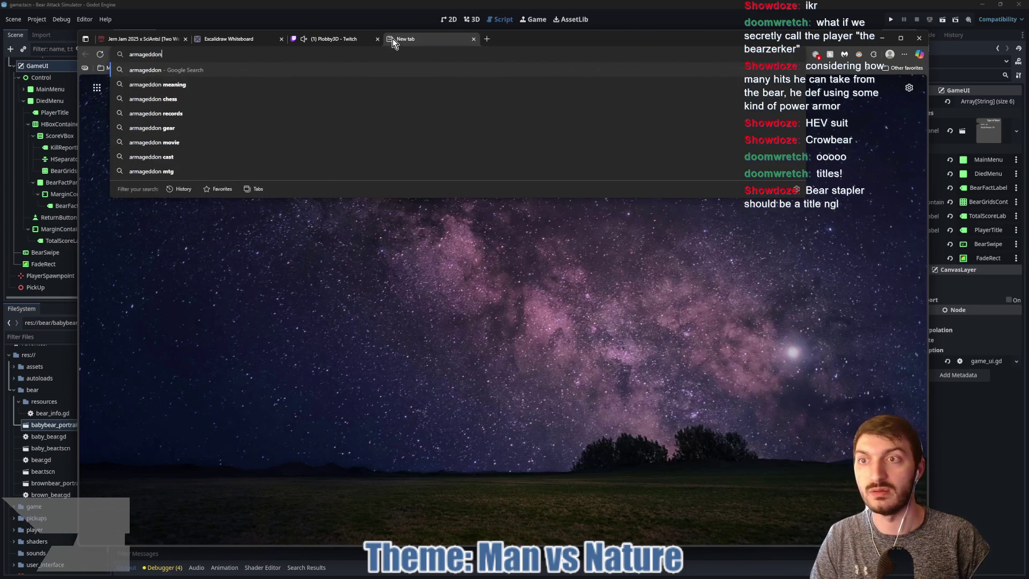
{"action": "key", "text": "Return"}
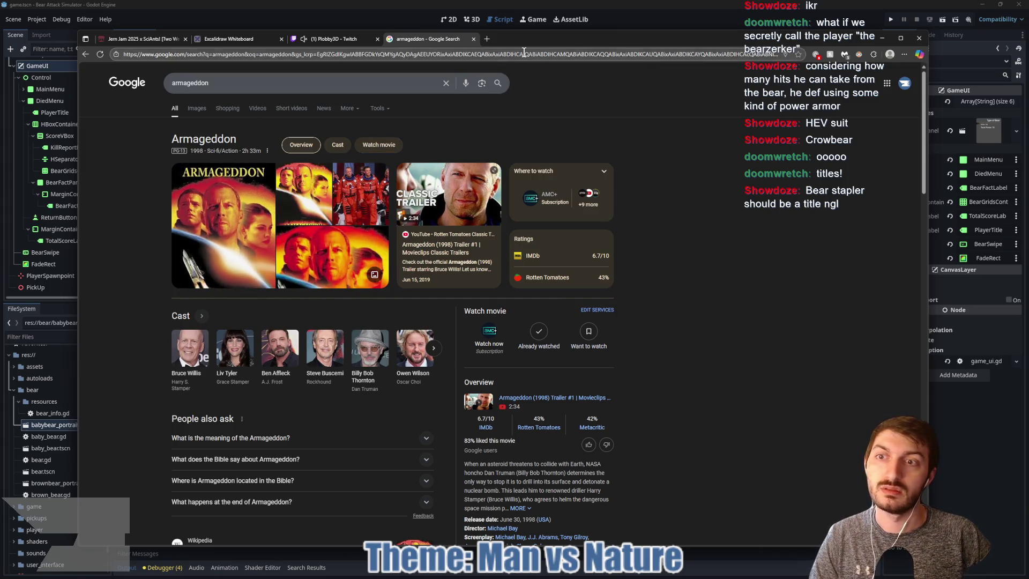
{"action": "key", "text": "alt+Tab"}
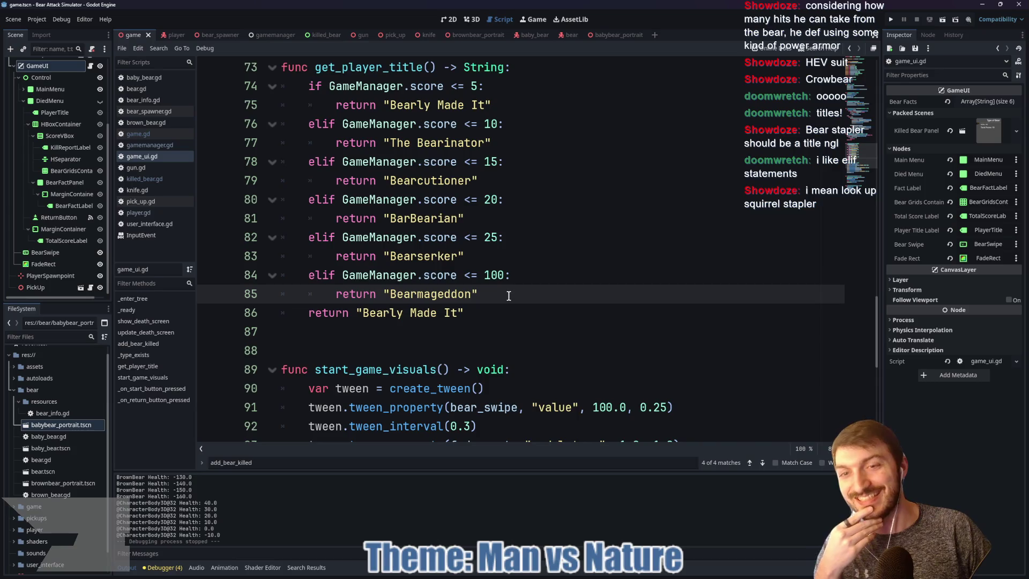
{"action": "scroll", "coordinate": [509, 296], "scroll_direction": "up", "scroll_amount": 2}
{"action": "left_click_drag", "start_coordinate": [308, 199], "coordinate": [512, 389]}
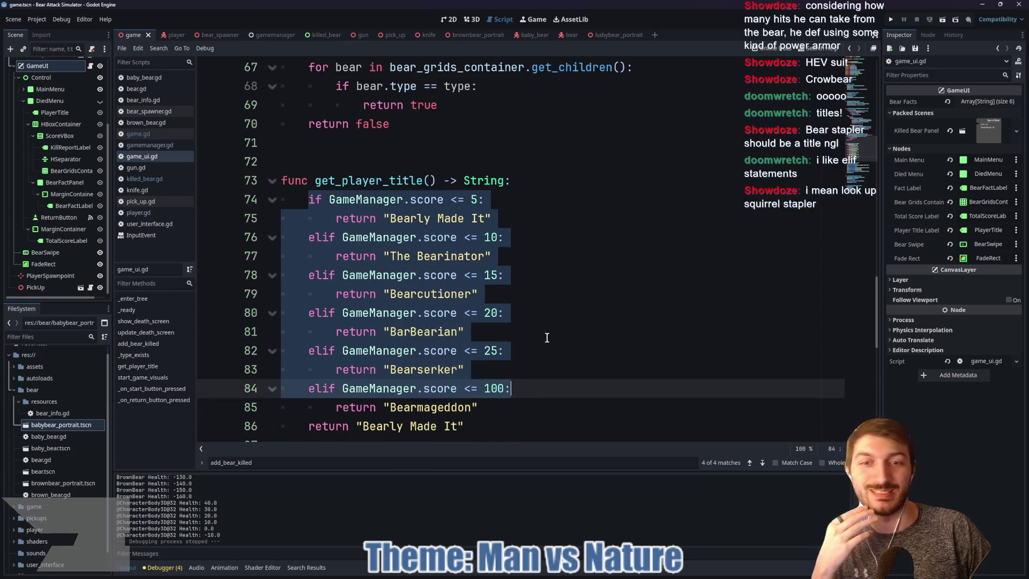
{"action": "left_click", "coordinate": [553, 318]}
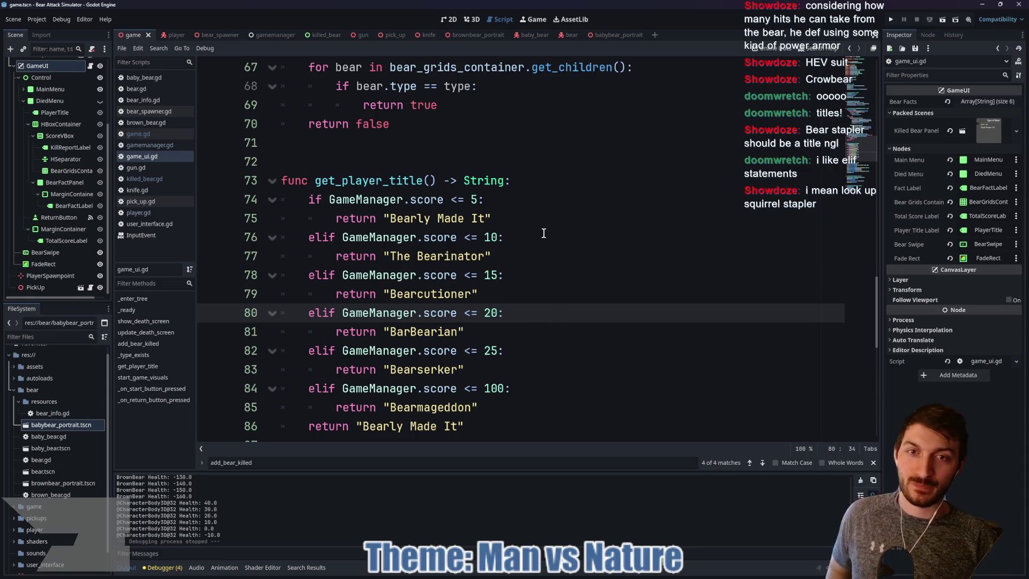
{"action": "left_click", "coordinate": [323, 34]}
Delete the BearPortrait node from the killed_bear scene in the 2D view.
{"action": "left_click", "coordinate": [472, 19]}
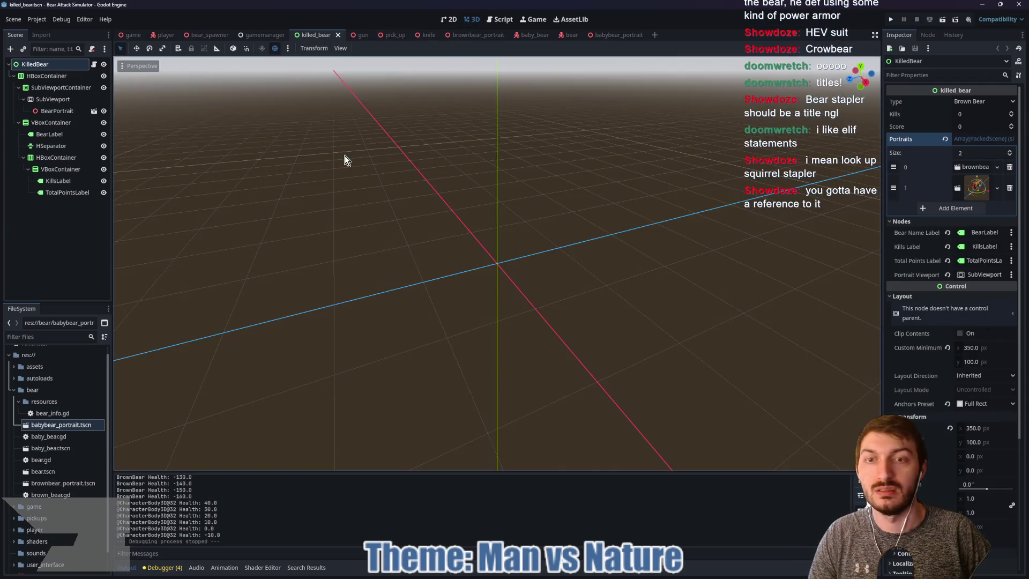
{"action": "left_click", "coordinate": [450, 20]}
{"action": "left_click", "coordinate": [51, 111]}
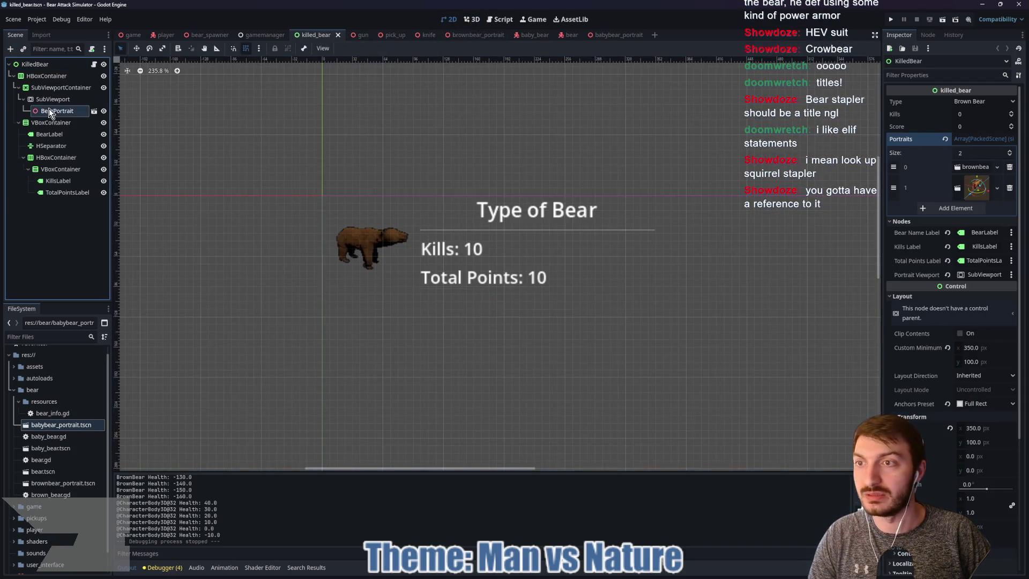
{"action": "key", "text": "Delete"}
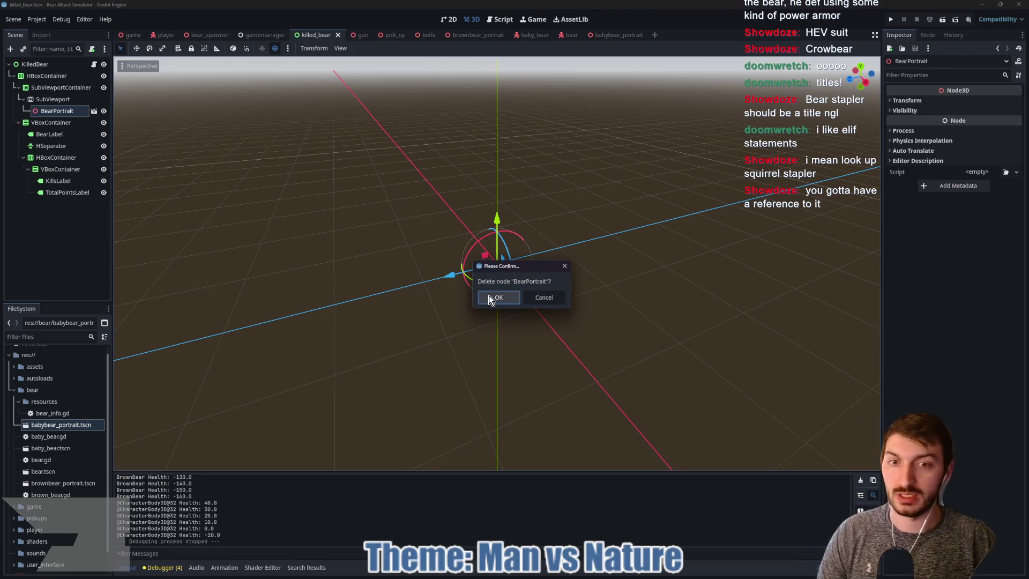
{"action": "left_click", "coordinate": [490, 298]}
{"action": "left_click", "coordinate": [445, 20]}
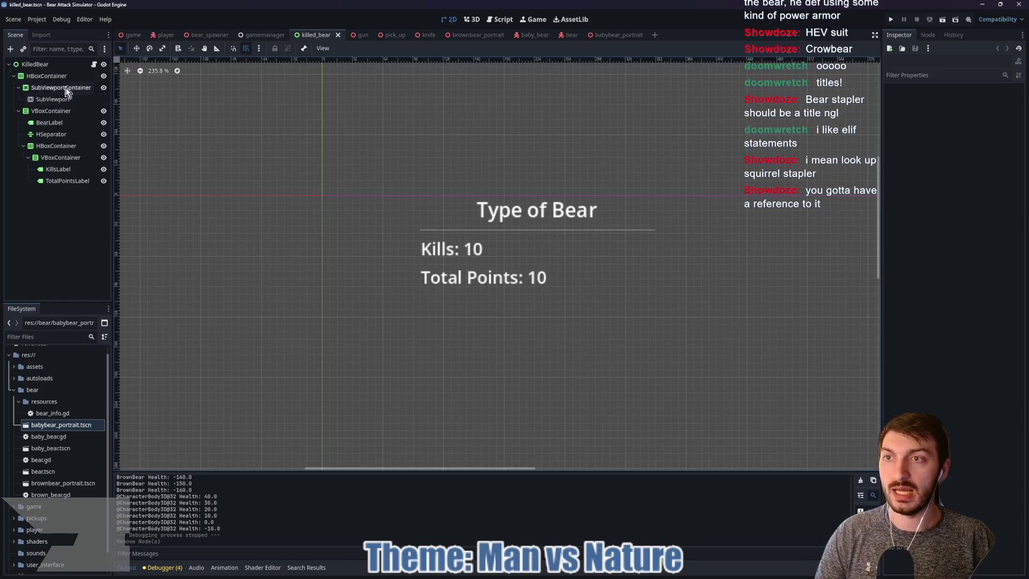
{"action": "left_click", "coordinate": [132, 36]}
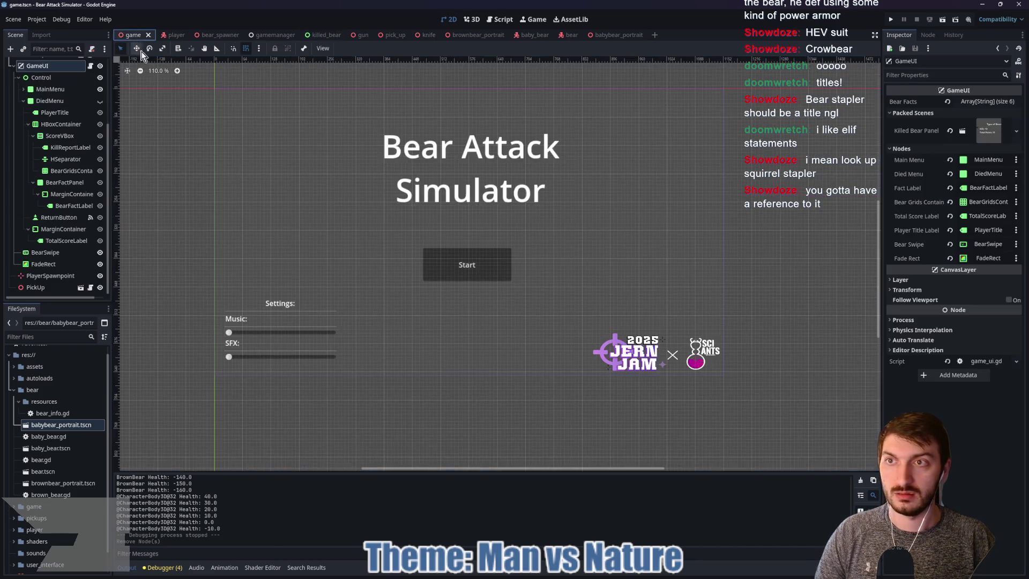
Run the game with F5, start a new round, and shoot the brown bears.
{"action": "key", "text": "F5"}
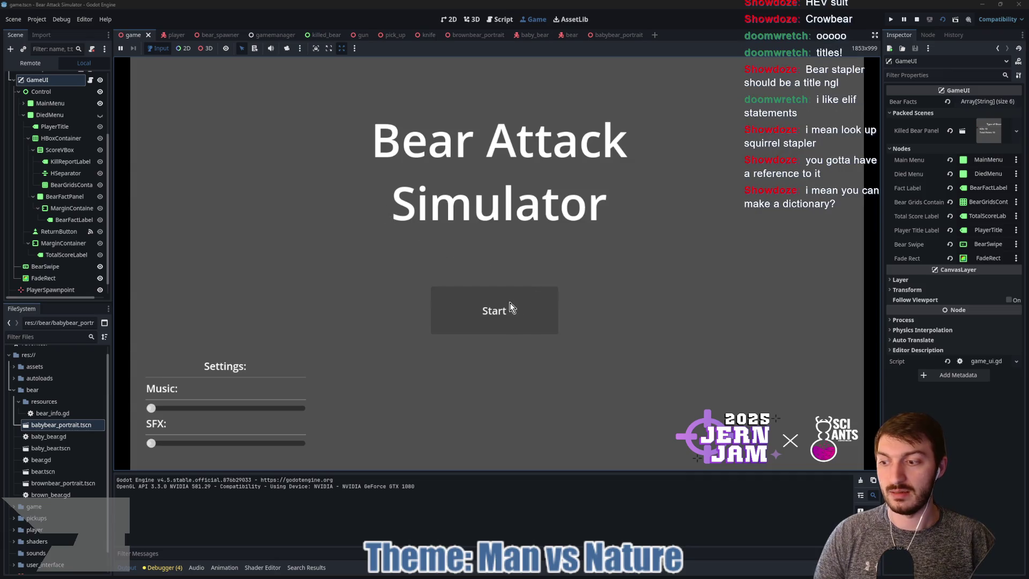
{"action": "left_click", "coordinate": [508, 311]}
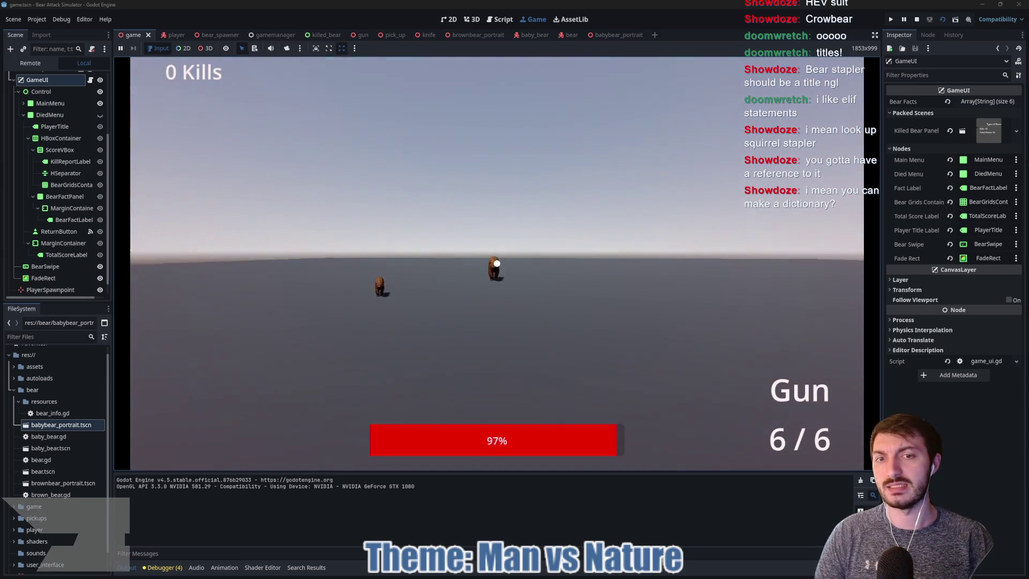
{"action": "left_click", "coordinate": [497, 263]}
{"action": "left_click", "coordinate": [497, 263]}
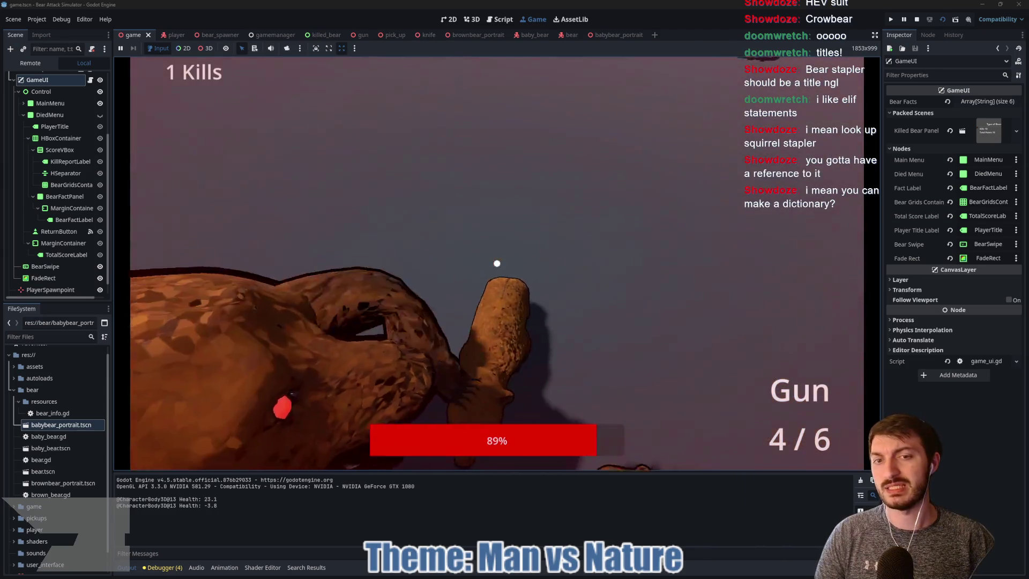
{"action": "left_click", "coordinate": [497, 263]}
{"action": "left_click", "coordinate": [497, 264]}
{"action": "left_click", "coordinate": [497, 263]}
Punch the brown bear to death, then punch and kill the baby bear.
{"action": "left_click", "coordinate": [497, 263]}
{"action": "left_click", "coordinate": [497, 263]}
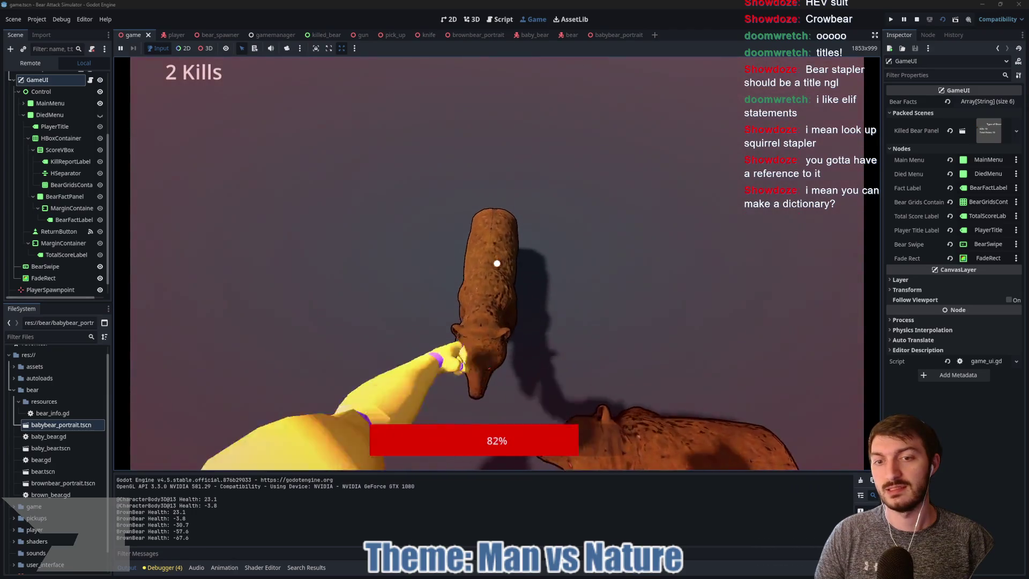
{"action": "left_click", "coordinate": [497, 263]}
{"action": "left_click", "coordinate": [497, 263]}
{"action": "left_click", "coordinate": [497, 263]}
{"action": "left_click", "coordinate": [497, 263]}
{"action": "left_click", "coordinate": [497, 263]}
{"action": "left_click", "coordinate": [497, 263]}
{"action": "left_click", "coordinate": [497, 263]}
{"action": "left_click", "coordinate": [497, 263]}
{"action": "left_click", "coordinate": [497, 263]}
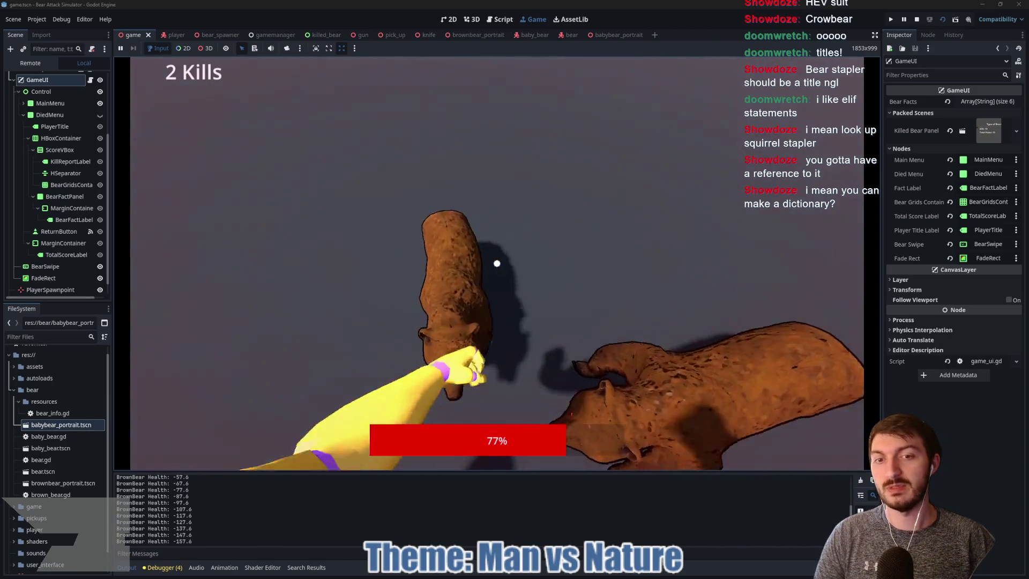
{"action": "left_click", "coordinate": [497, 264]}
{"action": "left_click", "coordinate": [497, 264]}
{"action": "left_click", "coordinate": [497, 263]}
{"action": "left_click", "coordinate": [497, 263]}
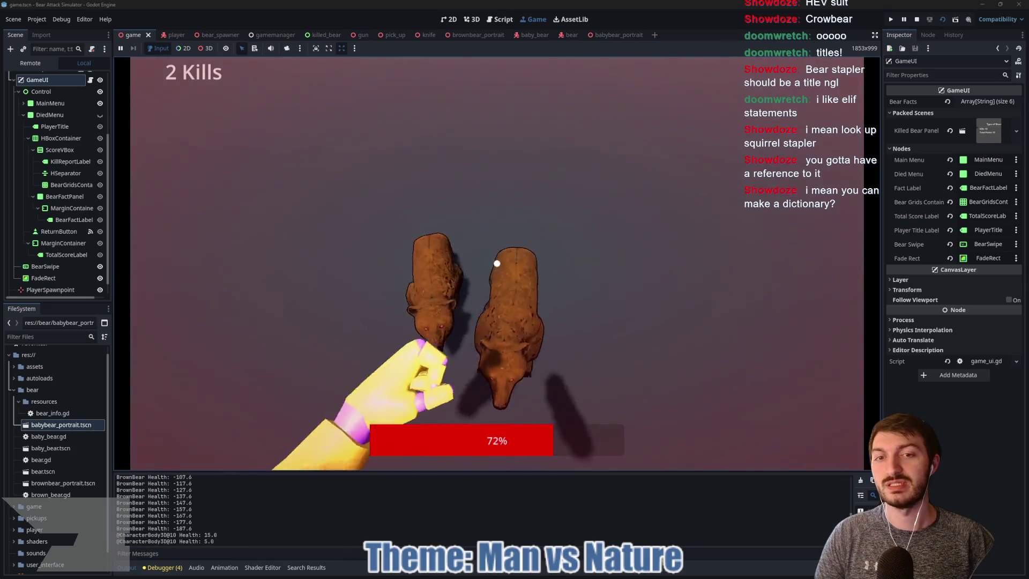
{"action": "left_click", "coordinate": [497, 263]}
{"action": "left_click", "coordinate": [497, 263]}
{"action": "left_click", "coordinate": [497, 263]}
{"action": "left_click", "coordinate": [496, 263]}
{"action": "left_click", "coordinate": [497, 263]}
{"action": "left_click", "coordinate": [497, 264]}
{"action": "left_click", "coordinate": [497, 263]}
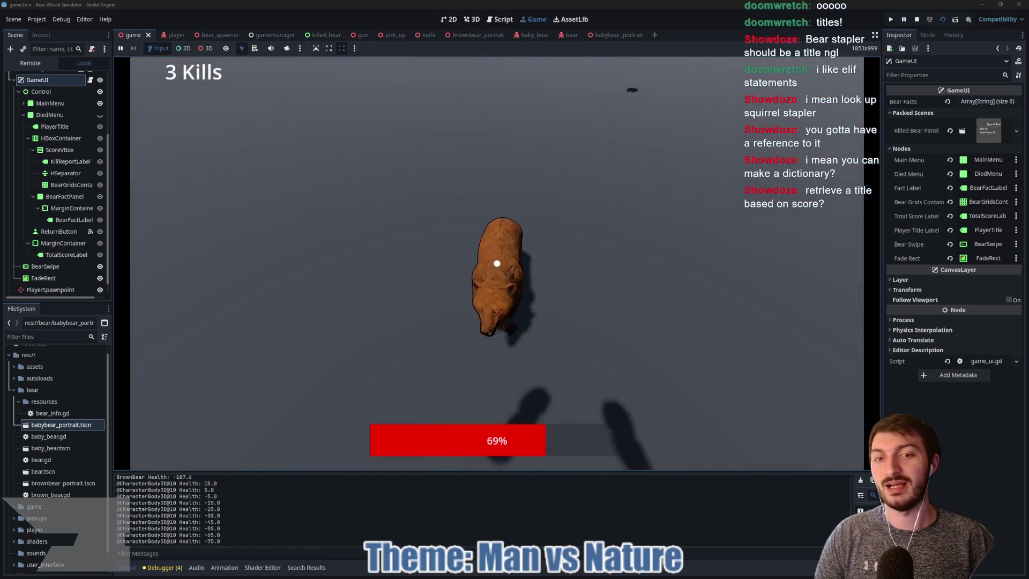
{"action": "left_click", "coordinate": [497, 263]}
{"action": "left_click", "coordinate": [497, 264]}
{"action": "left_click", "coordinate": [496, 263]}
{"action": "left_click", "coordinate": [497, 263]}
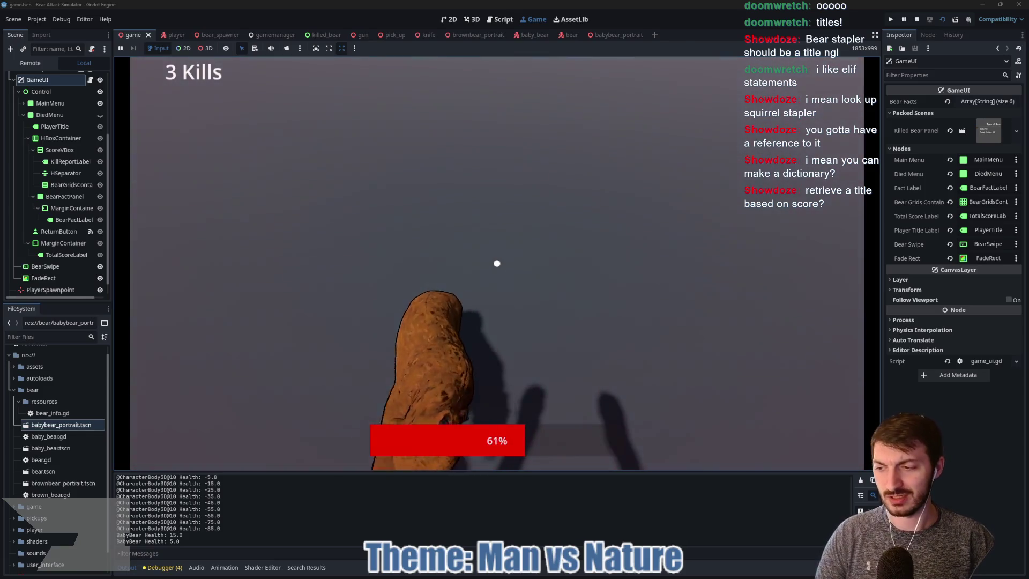
{"action": "left_click", "coordinate": [497, 264]}
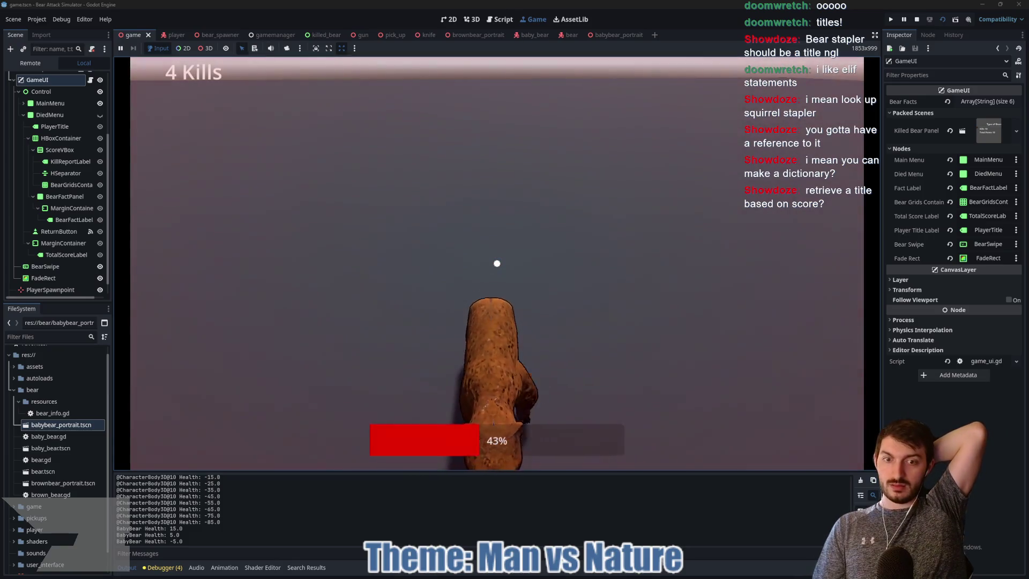
Swing at bears until dying, check the Bearinator kill report totalling 7, then stop the game.
{"action": "left_click", "coordinate": [497, 263]}
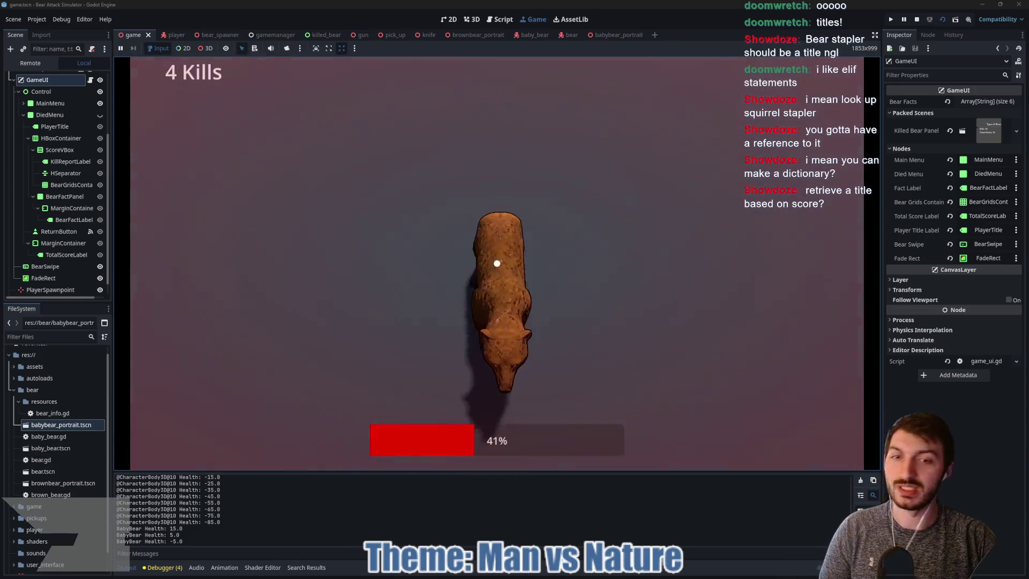
{"action": "left_click", "coordinate": [497, 263]}
{"action": "left_click", "coordinate": [497, 263]}
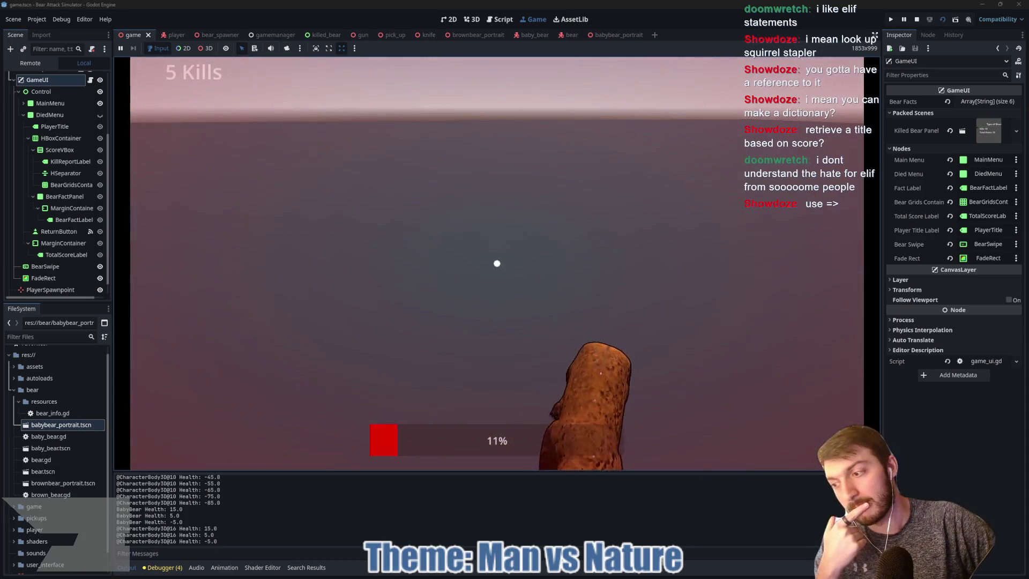
{"action": "left_click", "coordinate": [497, 263]}
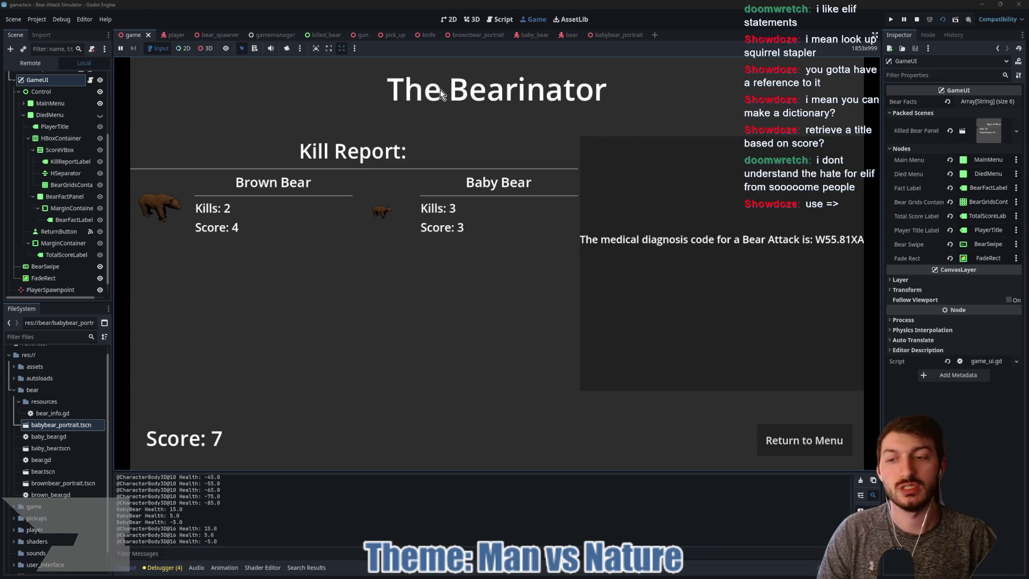
{"action": "left_click", "coordinate": [917, 19]}
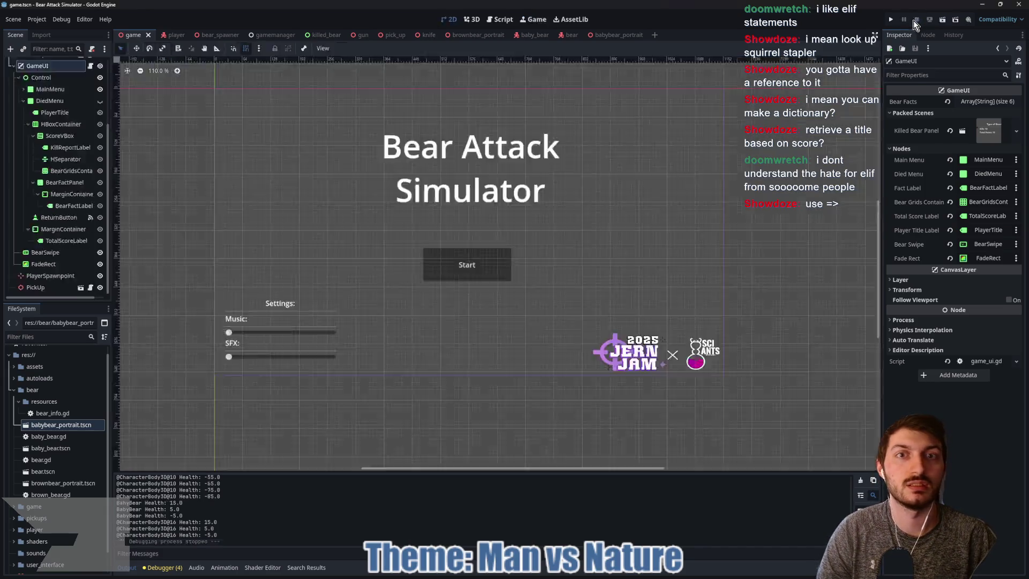
Look over the gamemanager scene and its script.
{"action": "left_click", "coordinate": [265, 35]}
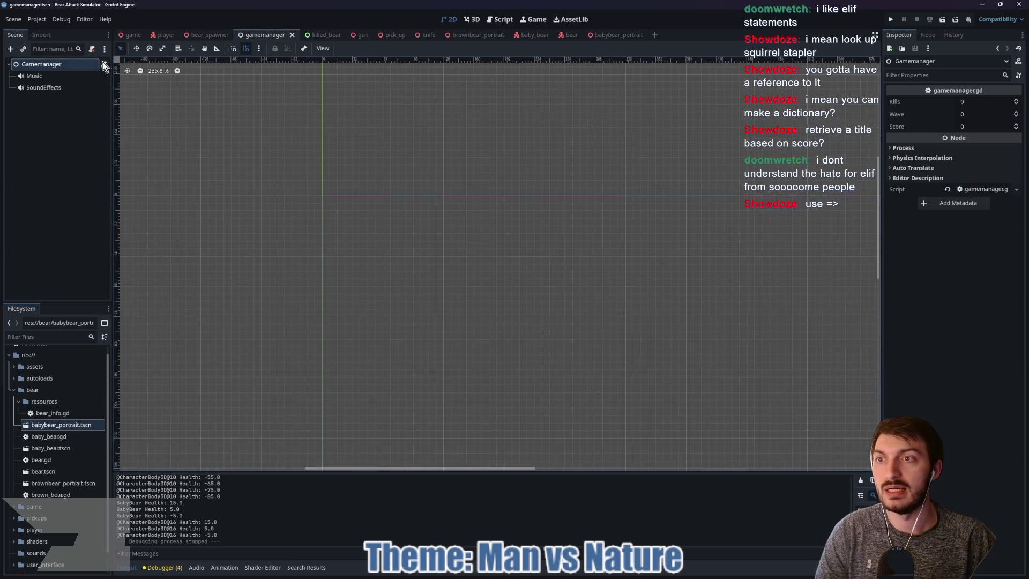
{"action": "left_click", "coordinate": [104, 64]}
{"action": "scroll", "coordinate": [410, 312], "scroll_direction": "down", "scroll_amount": 5}
{"action": "scroll", "coordinate": [409, 316], "scroll_direction": "up", "scroll_amount": 5}
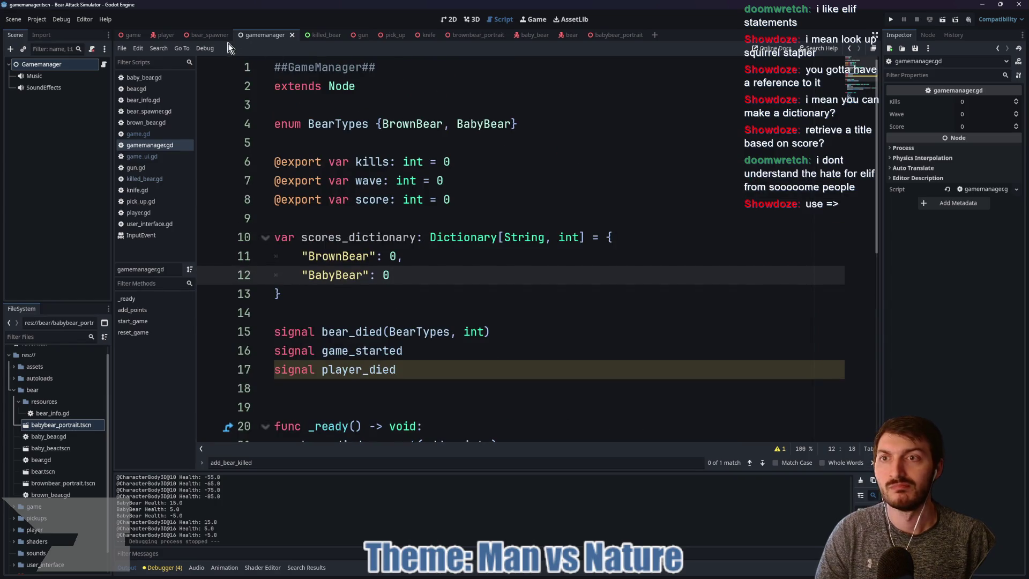
Review the bear_spawner scene, then the player's user interface script.
{"action": "left_click", "coordinate": [210, 35]}
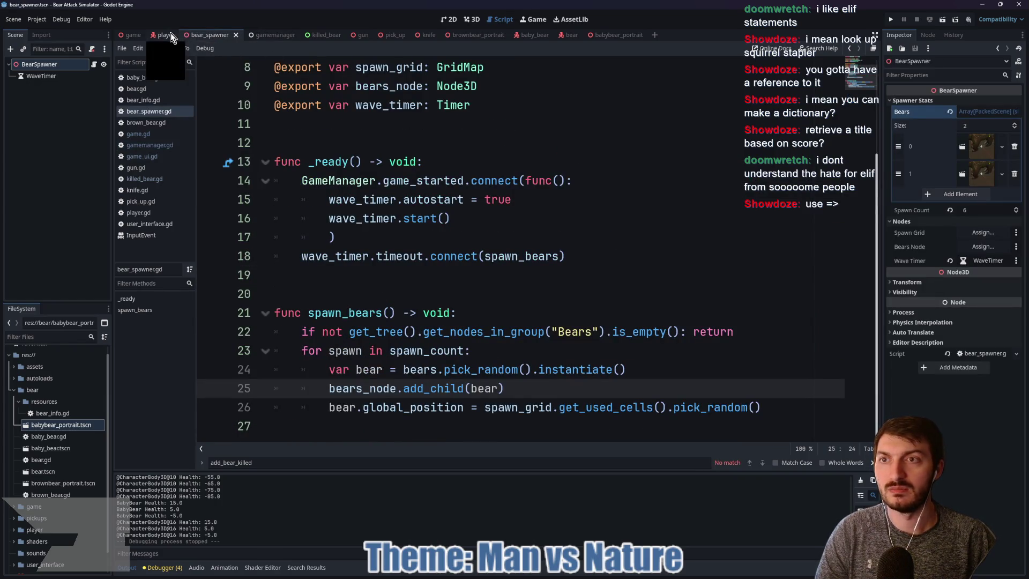
{"action": "left_click", "coordinate": [164, 34]}
{"action": "left_click", "coordinate": [90, 216]}
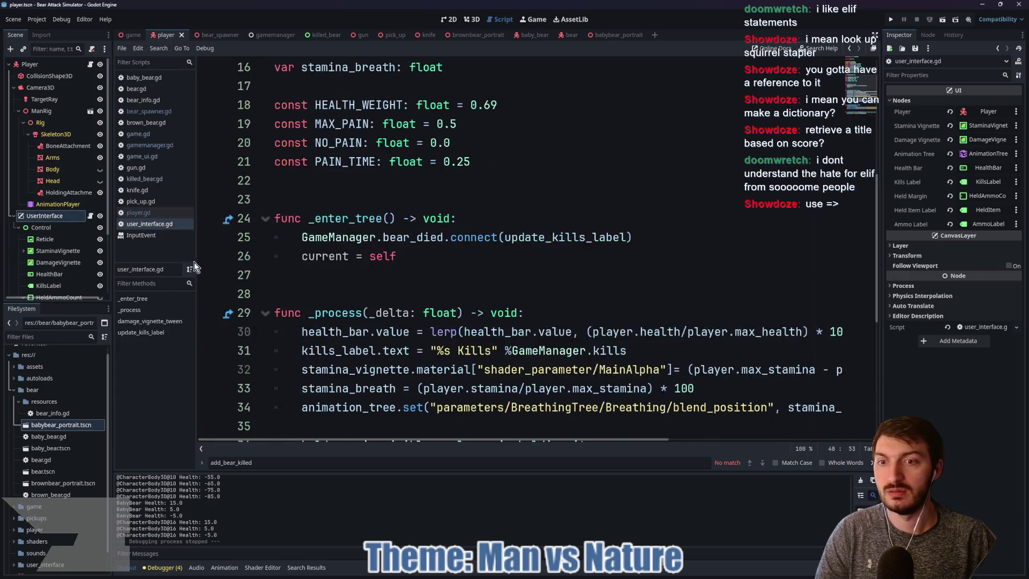
{"action": "scroll", "coordinate": [349, 291], "scroll_direction": "down", "scroll_amount": 5}
{"action": "scroll", "coordinate": [349, 292], "scroll_direction": "up", "scroll_amount": 7}
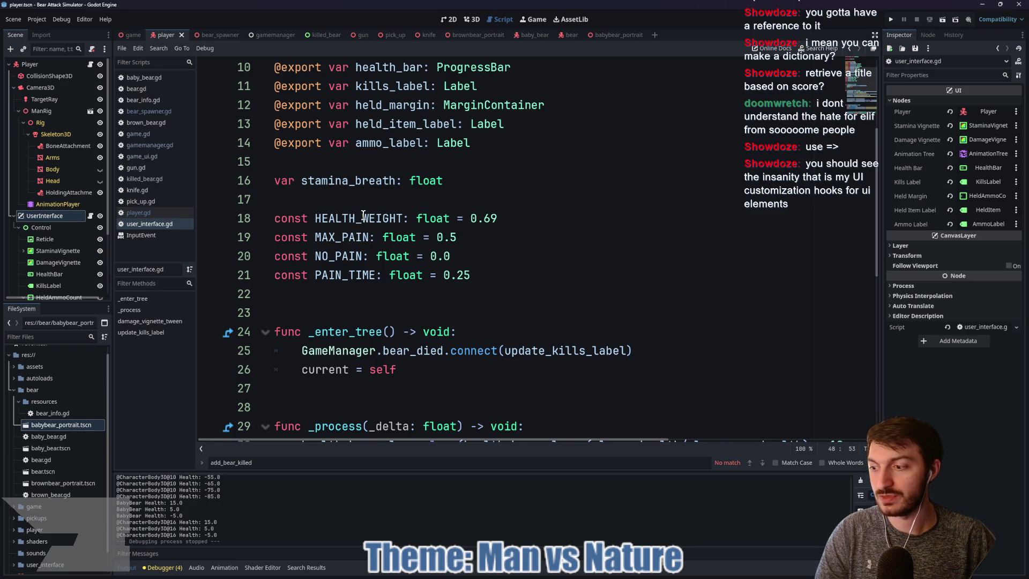
Look over the pick_up script, the brown bear portrait scene, and the killed_bear script.
{"action": "left_click", "coordinate": [393, 36]}
{"action": "scroll", "coordinate": [401, 240], "scroll_direction": "down", "scroll_amount": 5}
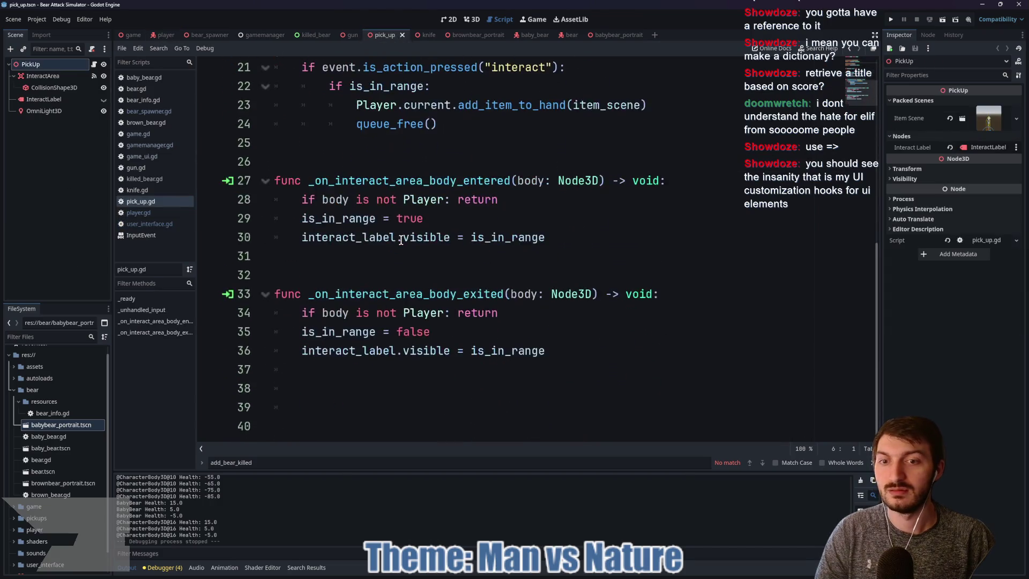
{"action": "left_click", "coordinate": [477, 37]}
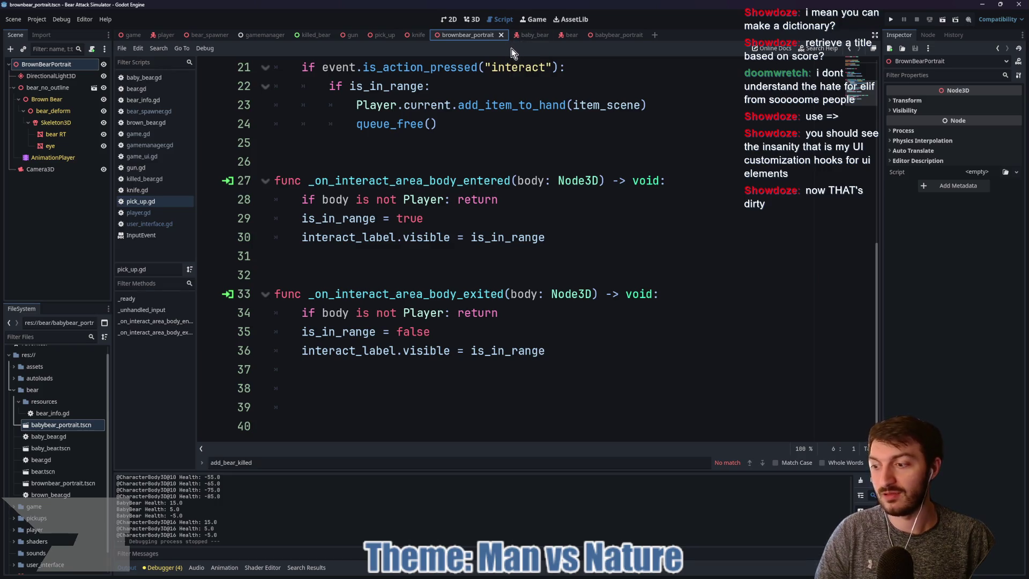
{"action": "left_click", "coordinate": [302, 37]}
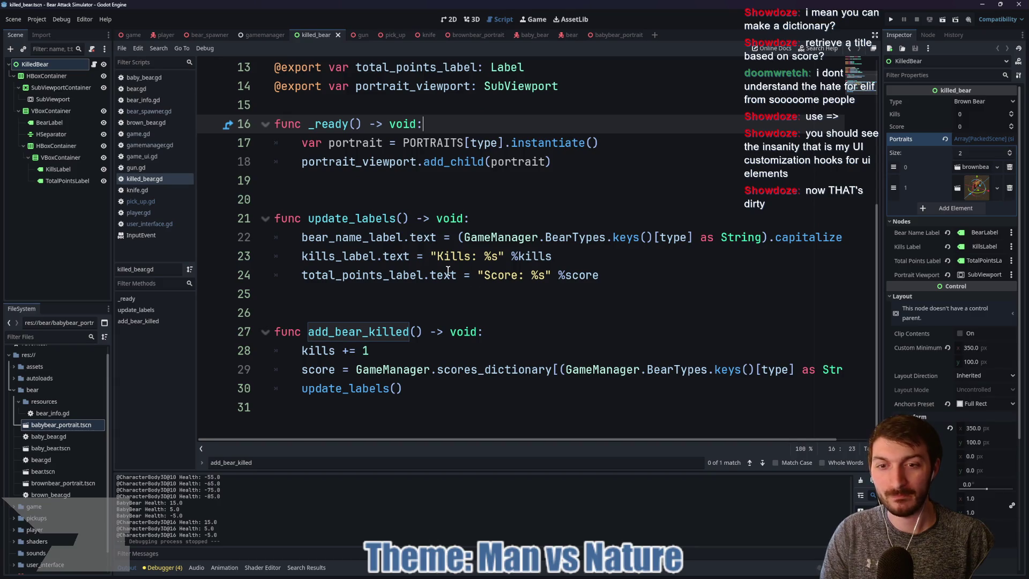
{"action": "scroll", "coordinate": [448, 271], "scroll_direction": "up", "scroll_amount": 4}
{"action": "left_click", "coordinate": [414, 221]}
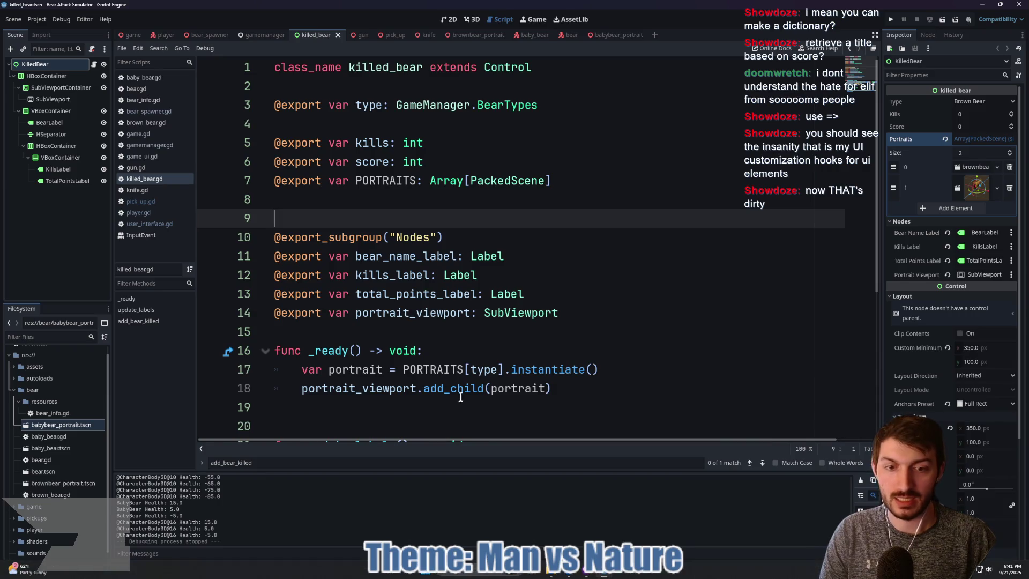
{"action": "mouse_move", "coordinate": [623, 577]}
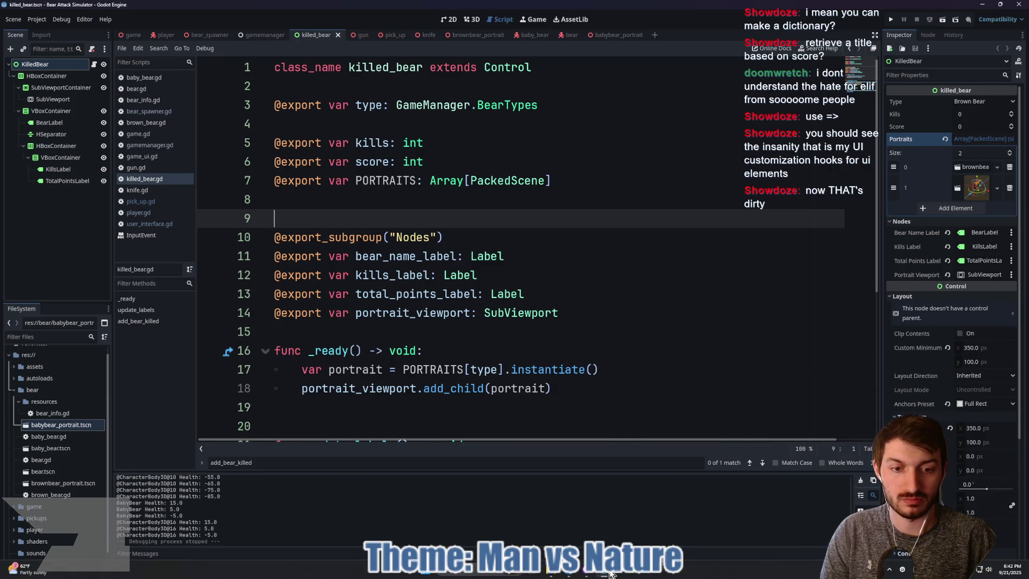
{"action": "left_click", "coordinate": [649, 523]}
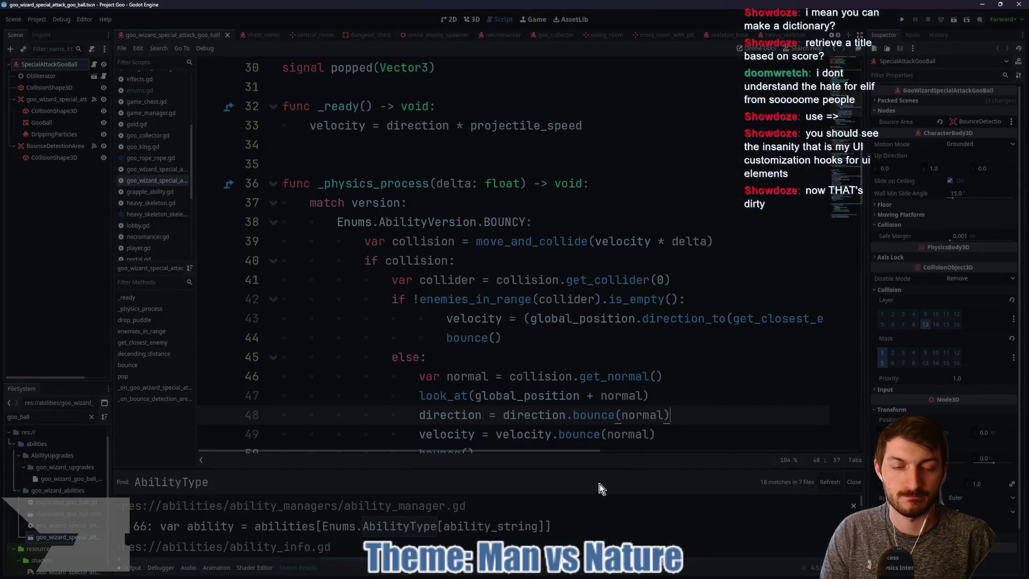
{"action": "key", "text": "alt+Tab"}
{"action": "left_click", "coordinate": [445, 334]}
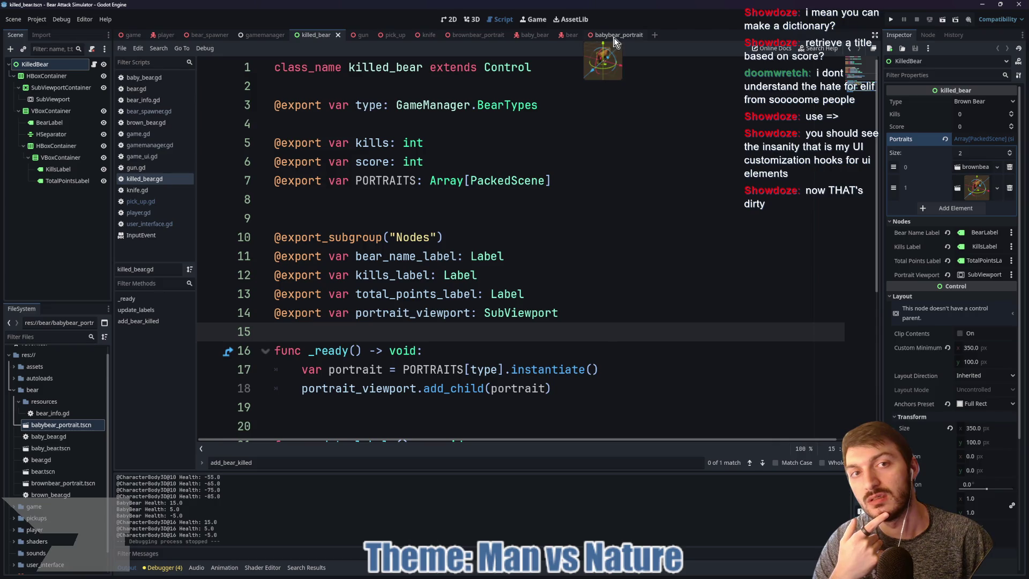
View the brown bear model in the 3D view.
{"action": "left_click", "coordinate": [566, 35]}
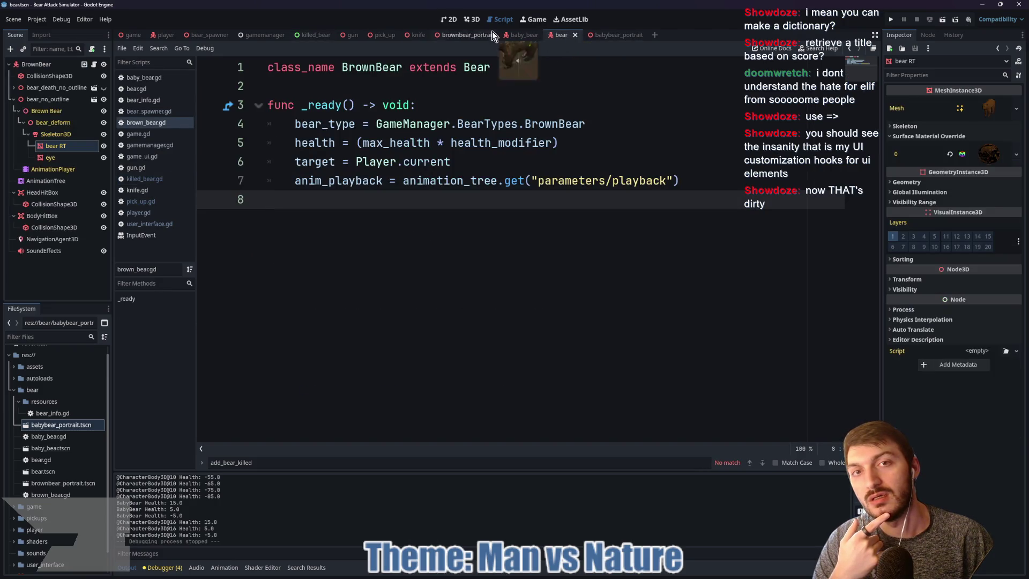
{"action": "left_click", "coordinate": [474, 19]}
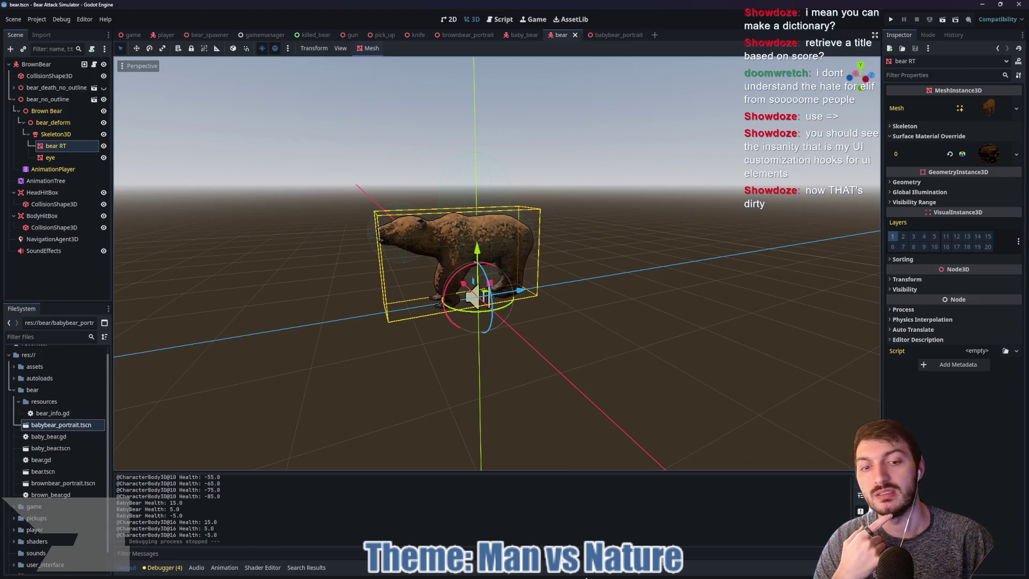
{"action": "mouse_move", "coordinate": [574, 573]}
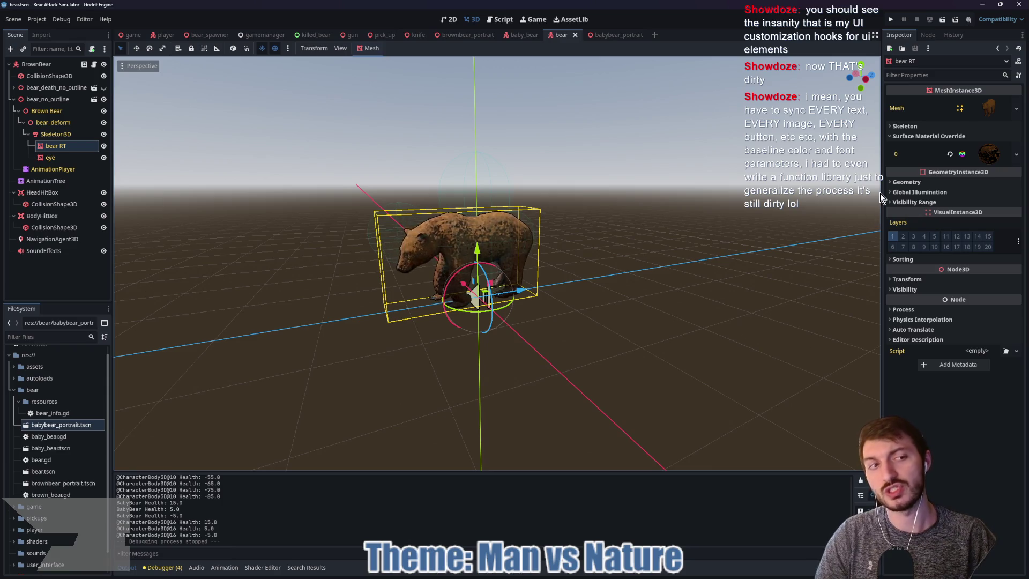
Check the killed_bear report panel layout, then bring up the Twitch stream browser.
{"action": "left_click", "coordinate": [315, 35]}
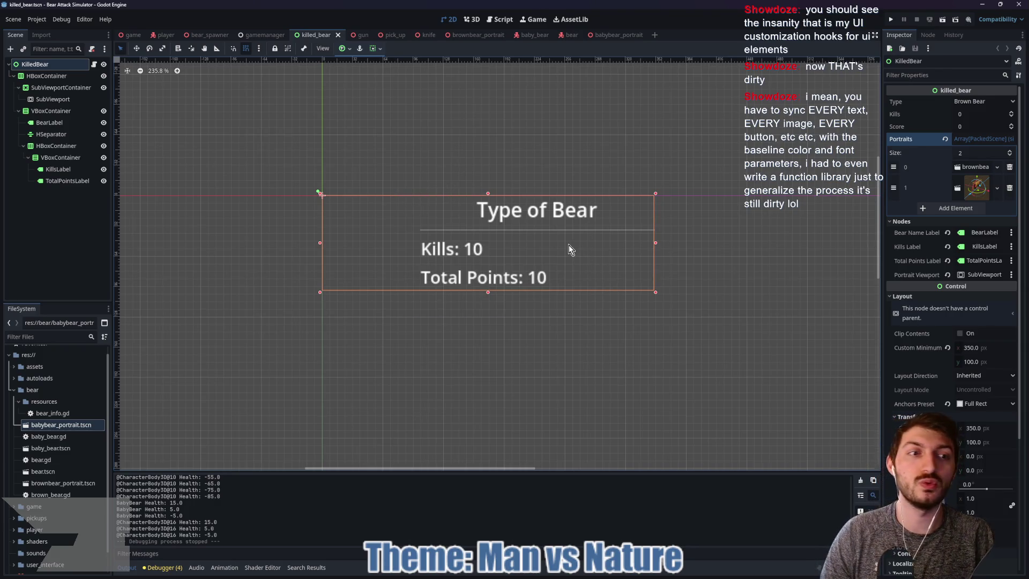
{"action": "mouse_move", "coordinate": [534, 576]}
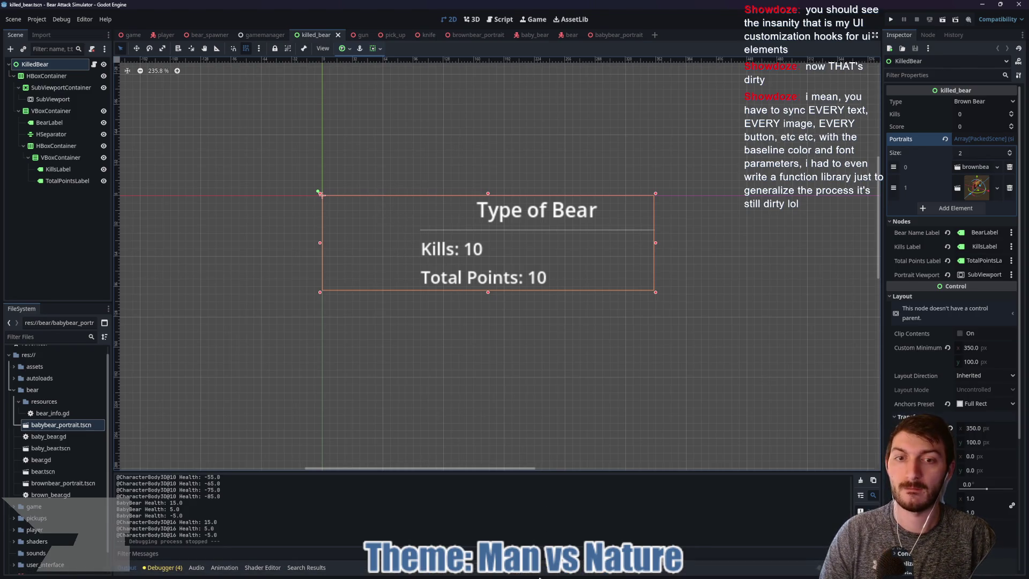
{"action": "left_click", "coordinate": [568, 573]}
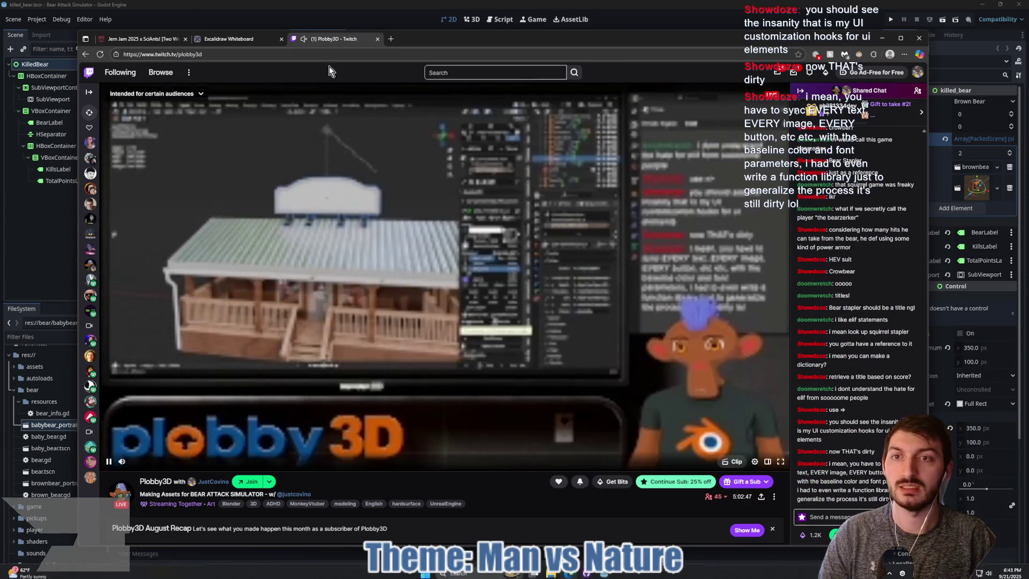
Search 'google fonts' in a new tab and open the Google Fonts site.
{"action": "left_click", "coordinate": [392, 39]}
{"action": "type", "text": "google fonts"}
{"action": "key", "text": "Return"}
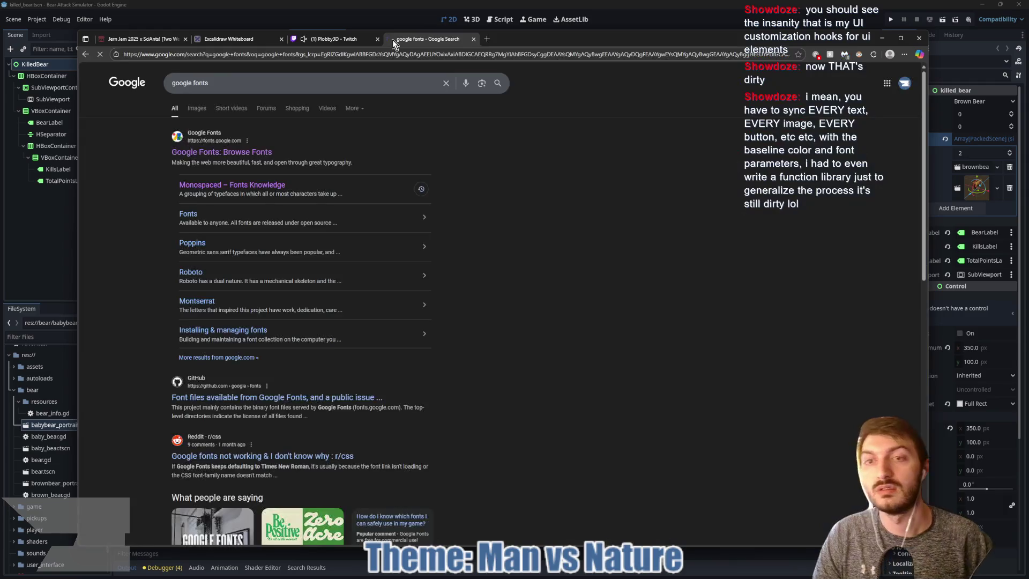
{"action": "left_click", "coordinate": [256, 156]}
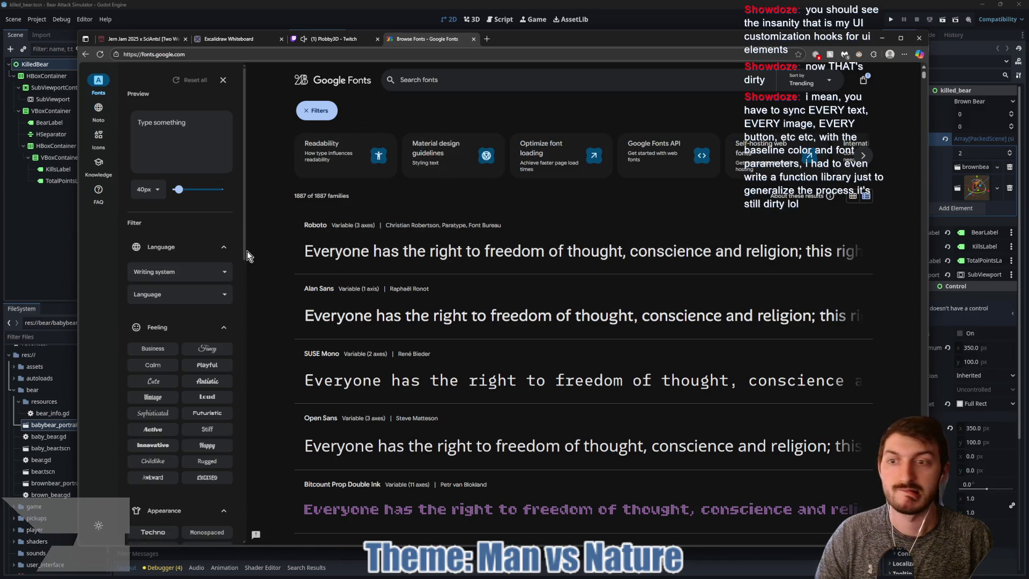
Filter the Google Fonts list to the Rugged feeling.
{"action": "scroll", "coordinate": [211, 293], "scroll_direction": "down", "scroll_amount": 1}
{"action": "scroll", "coordinate": [212, 293], "scroll_direction": "down", "scroll_amount": 2}
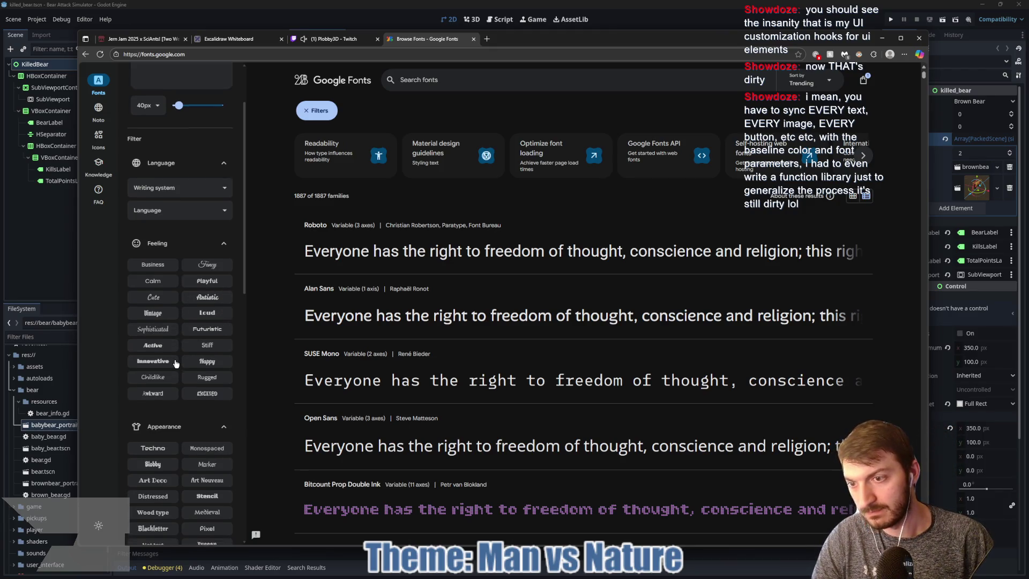
{"action": "scroll", "coordinate": [166, 364], "scroll_direction": "down", "scroll_amount": 1}
{"action": "scroll", "coordinate": [202, 355], "scroll_direction": "down", "scroll_amount": 3}
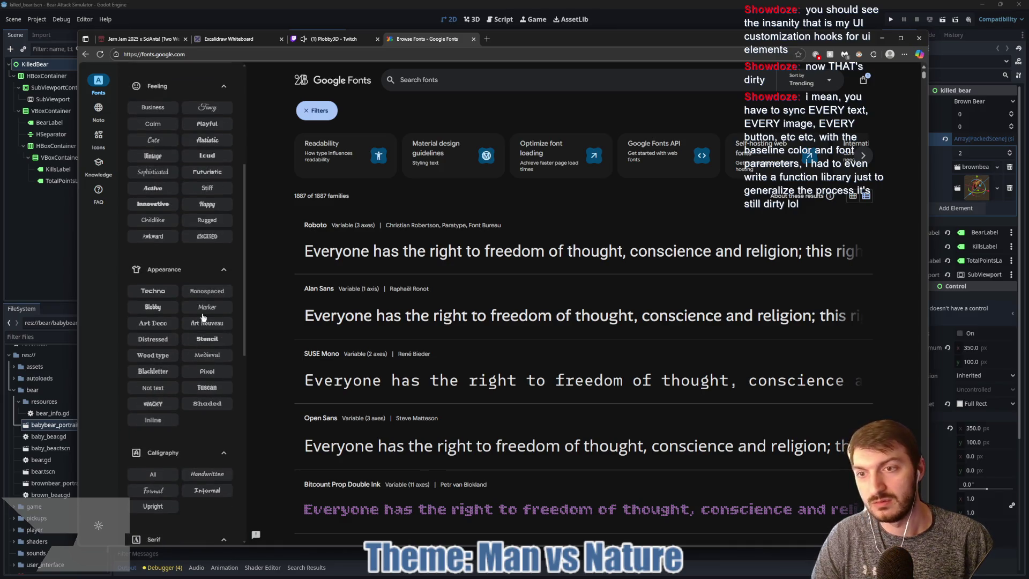
{"action": "left_click", "coordinate": [208, 221]}
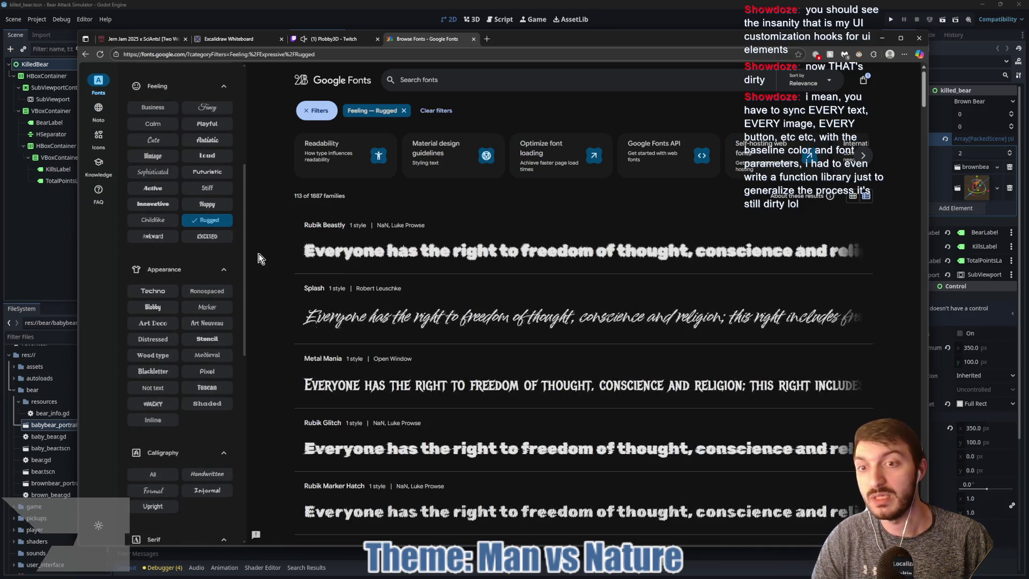
Compare Rugged font previews like Rubik Storm, Londrina Outline and Rubik Burned.
{"action": "scroll", "coordinate": [508, 325], "scroll_direction": "down", "scroll_amount": 2}
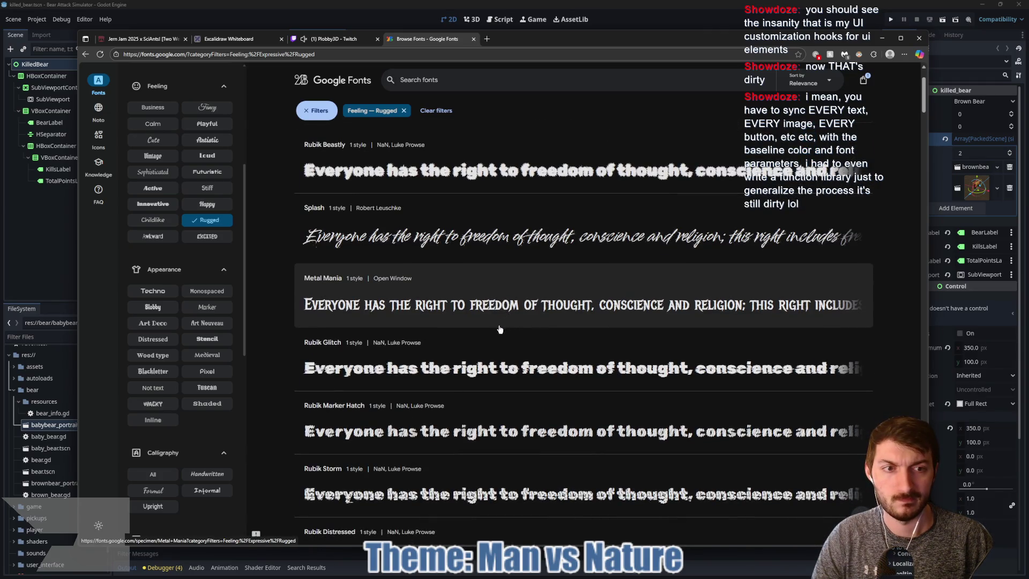
{"action": "scroll", "coordinate": [500, 329], "scroll_direction": "up", "scroll_amount": 2}
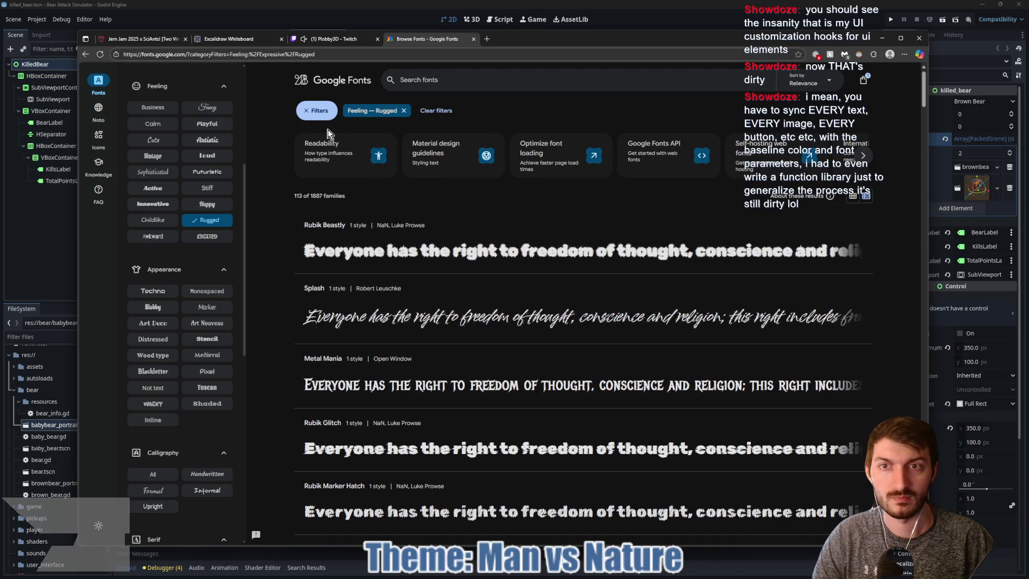
{"action": "scroll", "coordinate": [194, 341], "scroll_direction": "down", "scroll_amount": 3}
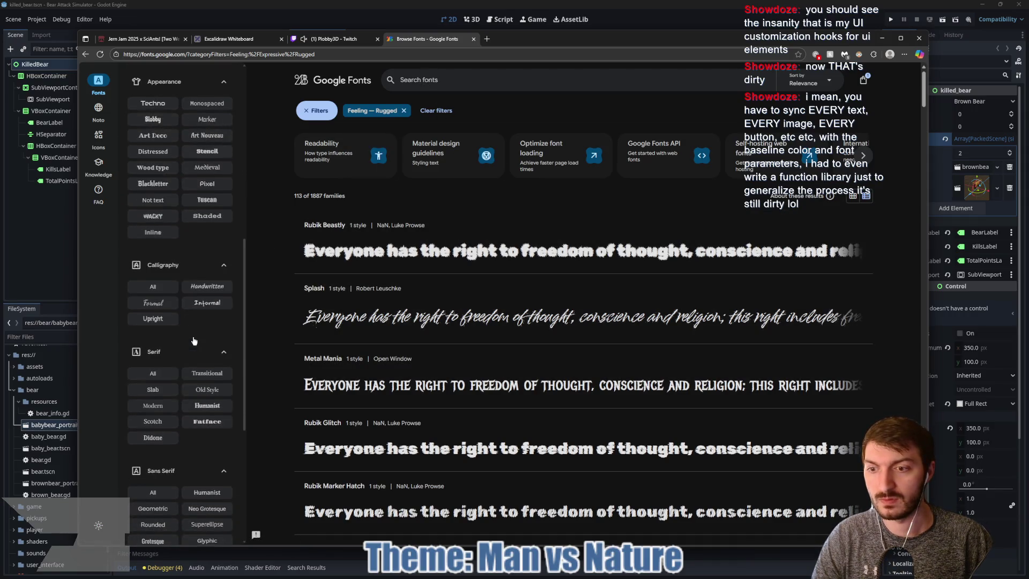
{"action": "scroll", "coordinate": [194, 341], "scroll_direction": "down", "scroll_amount": 5}
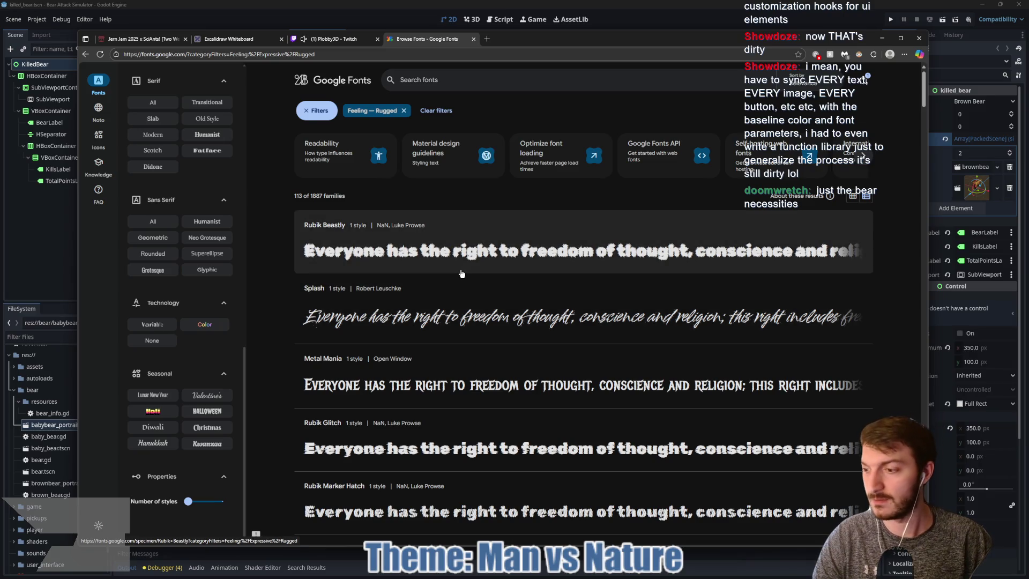
{"action": "scroll", "coordinate": [443, 287], "scroll_direction": "down", "scroll_amount": 3}
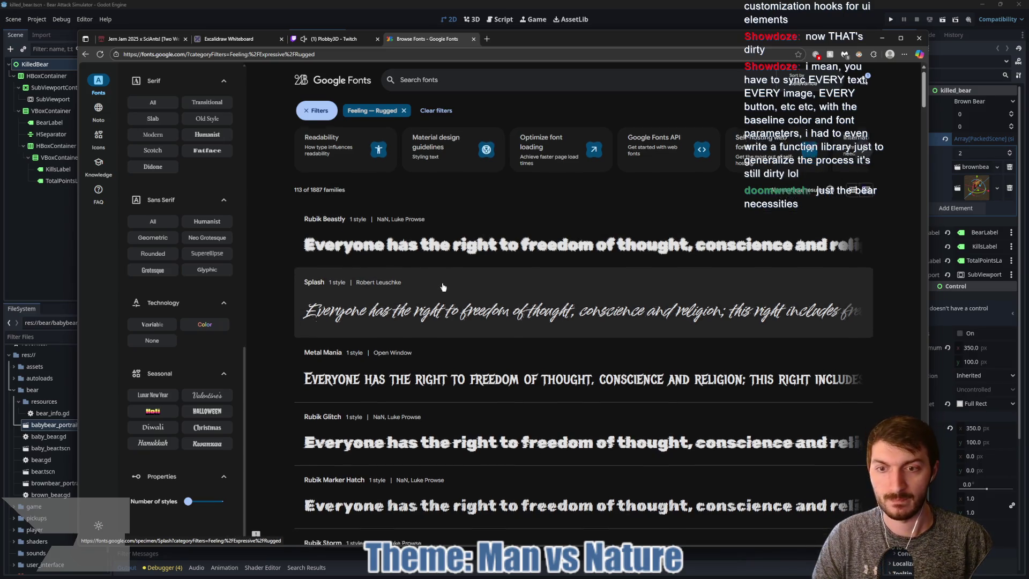
{"action": "scroll", "coordinate": [444, 288], "scroll_direction": "down", "scroll_amount": 3}
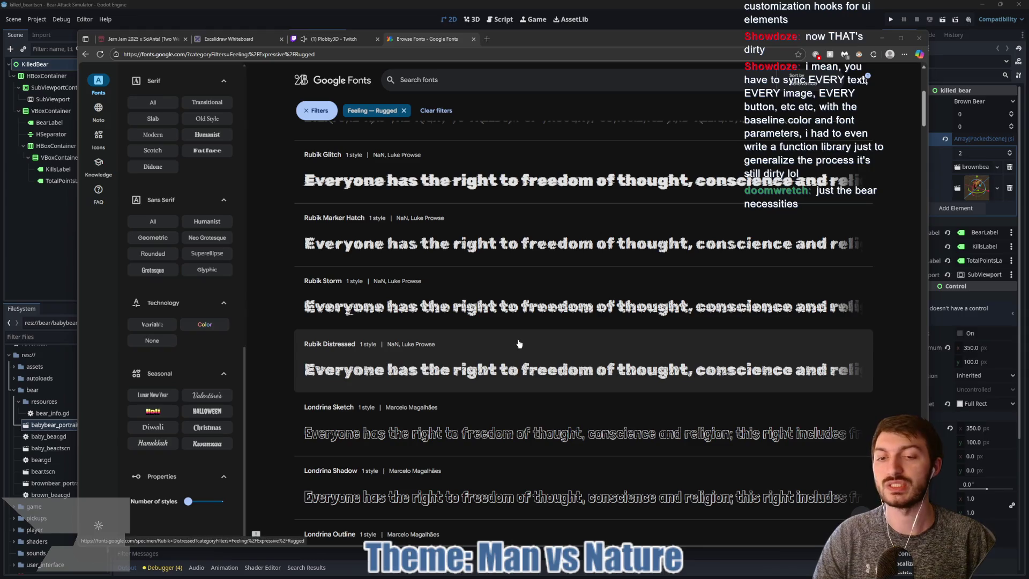
{"action": "scroll", "coordinate": [521, 357], "scroll_direction": "down", "scroll_amount": 2}
{"action": "scroll", "coordinate": [536, 291], "scroll_direction": "up", "scroll_amount": 1}
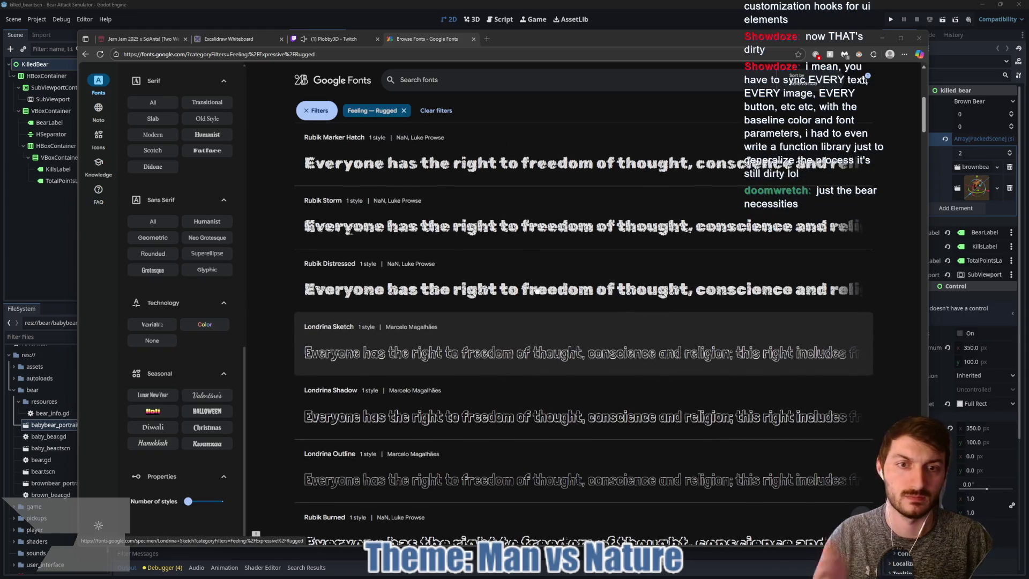
{"action": "scroll", "coordinate": [461, 268], "scroll_direction": "up", "scroll_amount": 1}
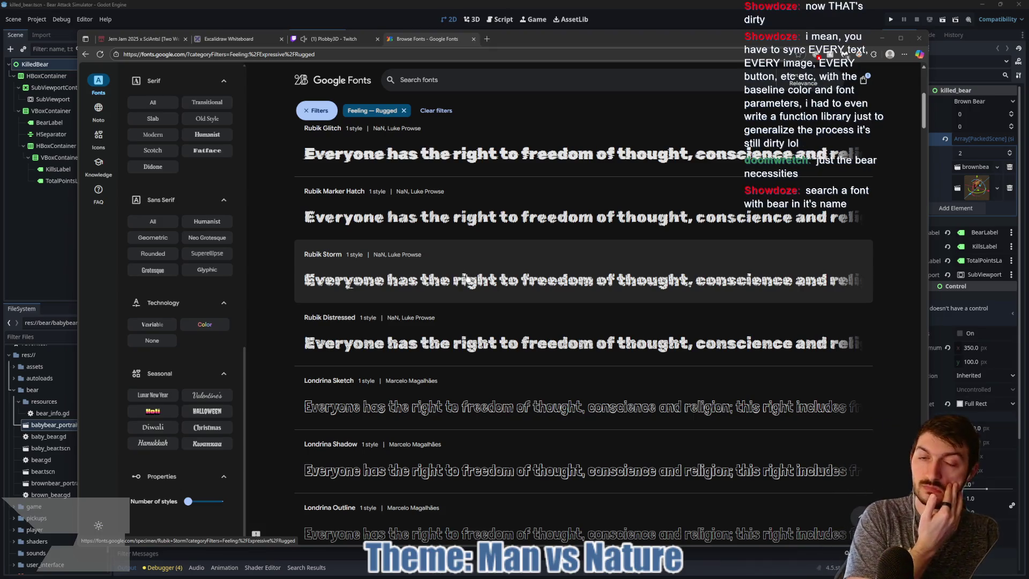
{"action": "scroll", "coordinate": [466, 277], "scroll_direction": "up", "scroll_amount": 1}
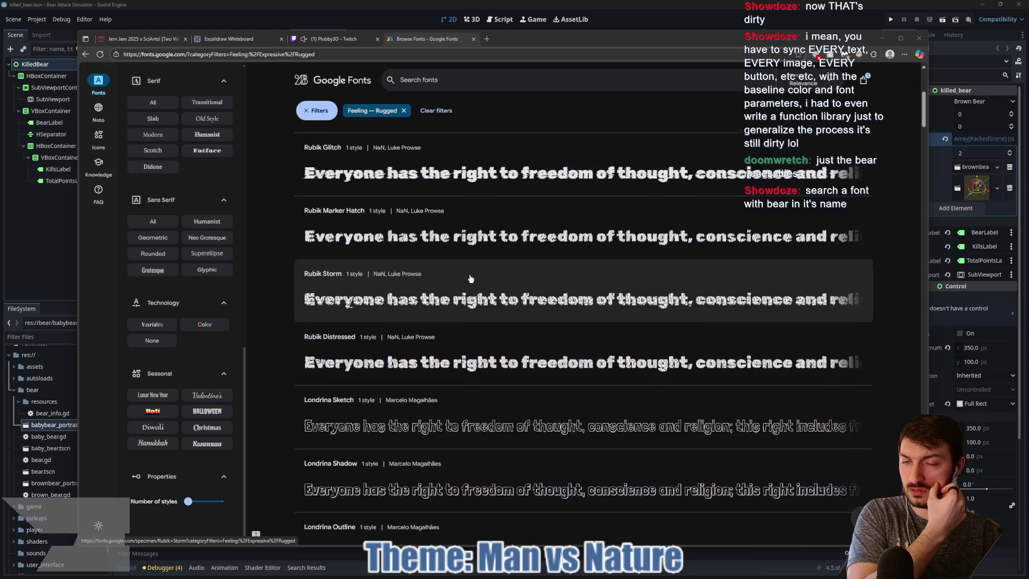
{"action": "scroll", "coordinate": [471, 279], "scroll_direction": "up", "scroll_amount": 1}
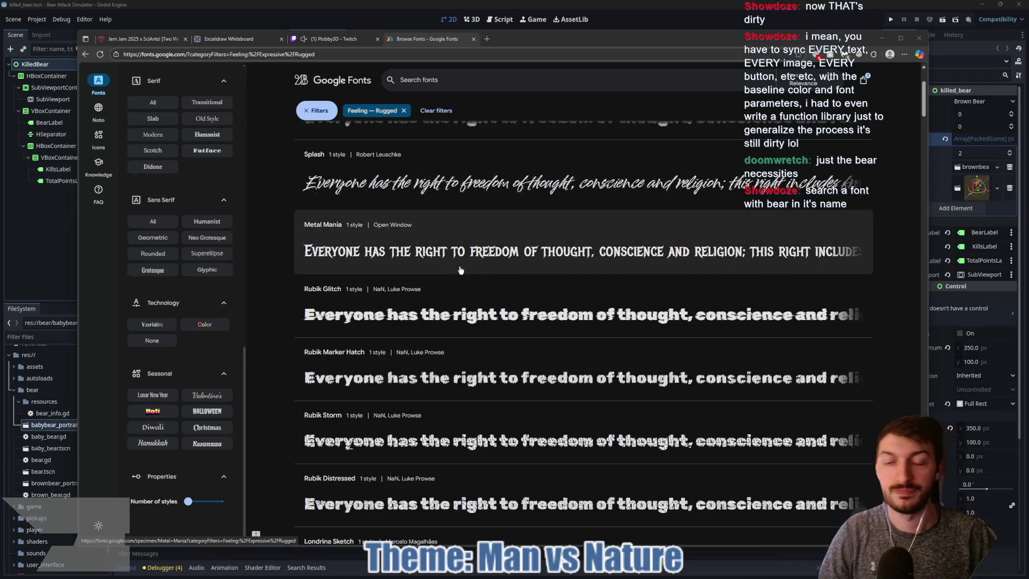
{"action": "scroll", "coordinate": [460, 270], "scroll_direction": "up", "scroll_amount": 2}
{"action": "scroll", "coordinate": [460, 270], "scroll_direction": "down", "scroll_amount": 3}
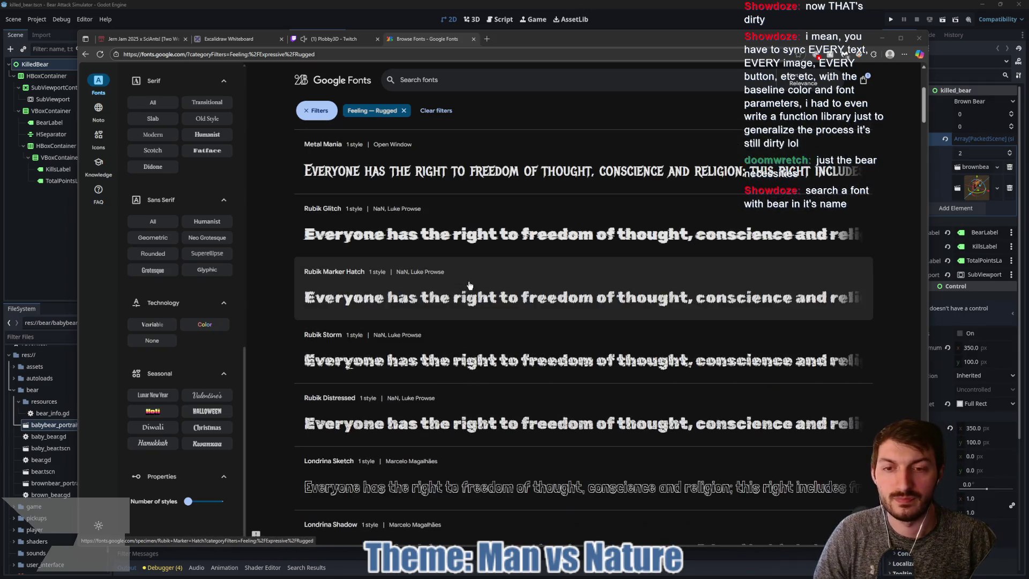
{"action": "scroll", "coordinate": [465, 287], "scroll_direction": "down", "scroll_amount": 2}
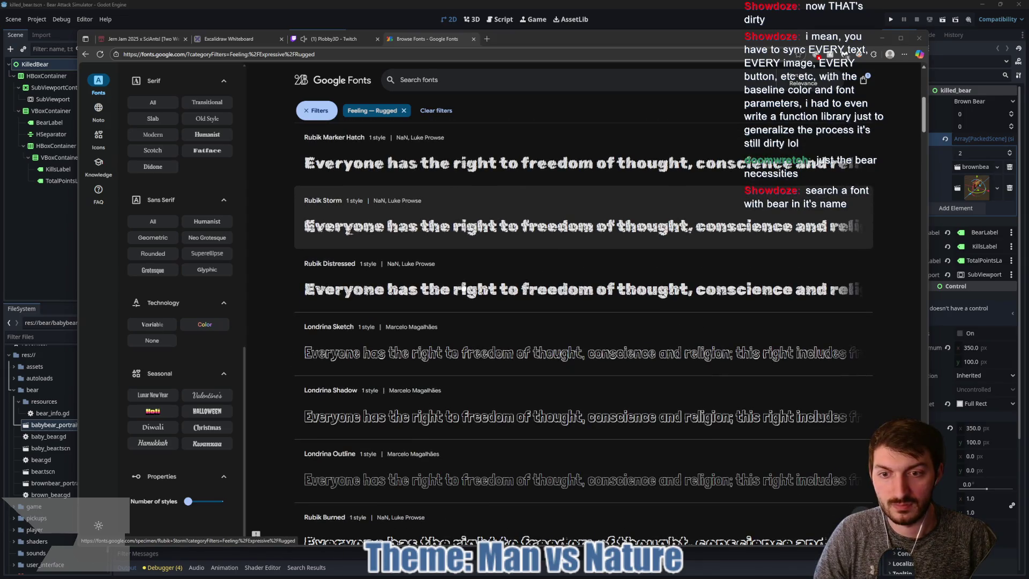
{"action": "scroll", "coordinate": [473, 301], "scroll_direction": "down", "scroll_amount": 2}
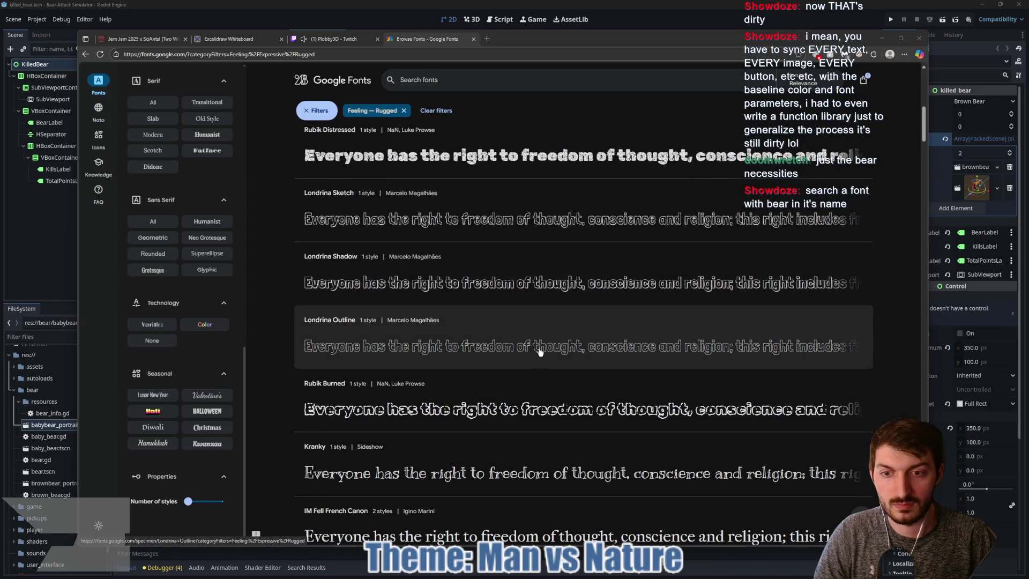
{"action": "mouse_move", "coordinate": [579, 575]}
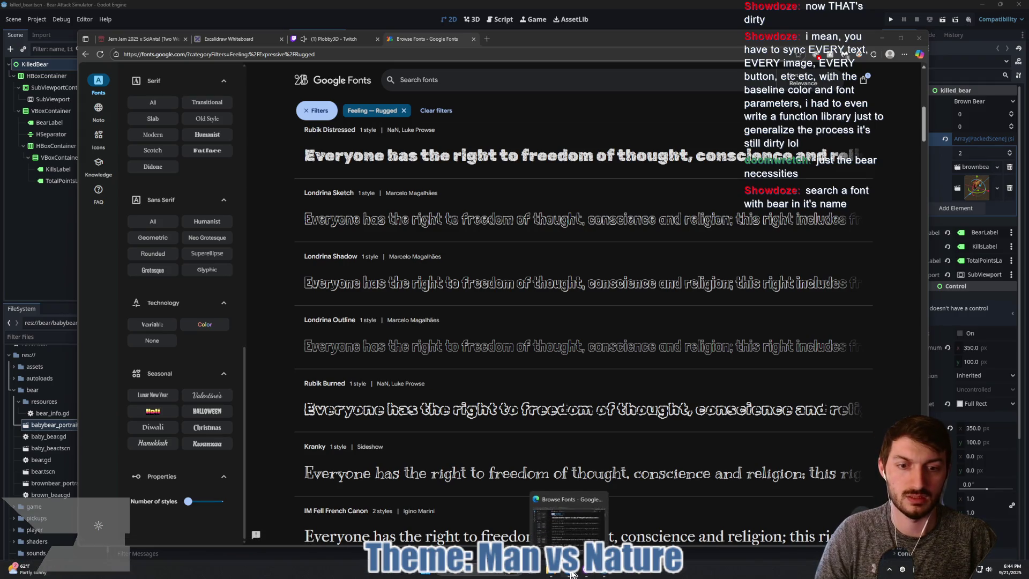
{"action": "left_click", "coordinate": [327, 40]}
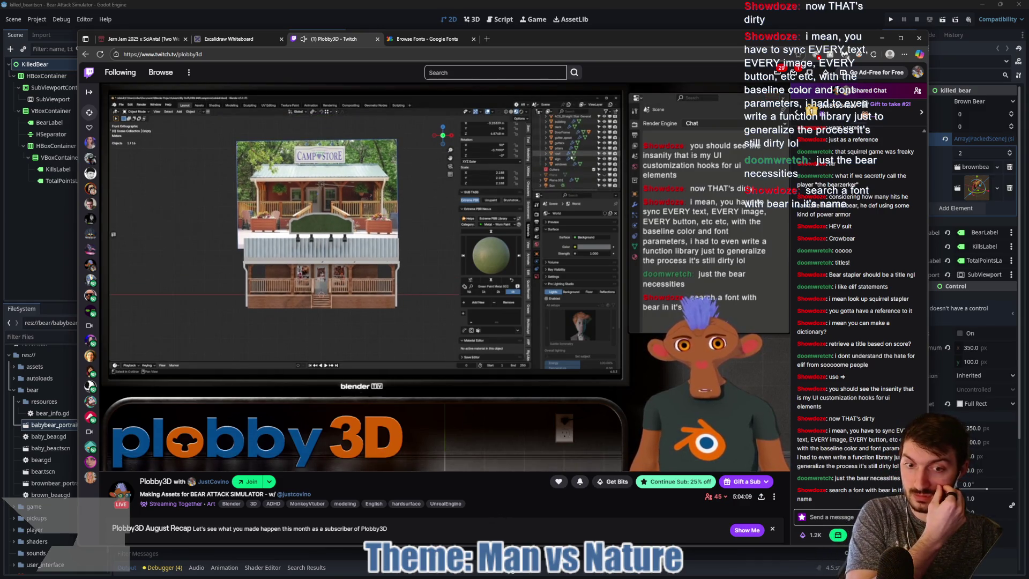
{"action": "key", "text": "alt+Tab"}
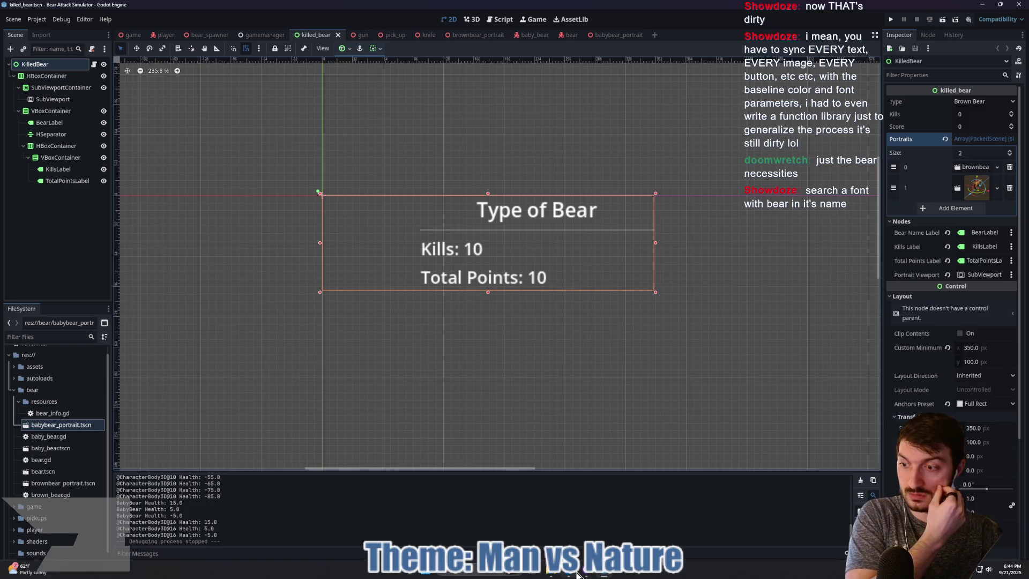
{"action": "left_click", "coordinate": [570, 576]}
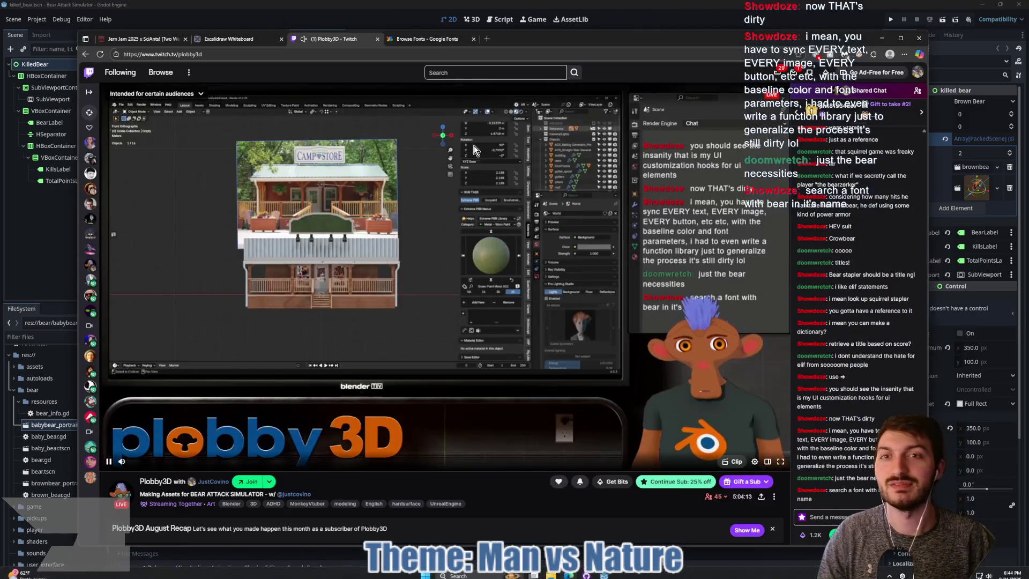
{"action": "left_click", "coordinate": [427, 38]}
{"action": "left_click", "coordinate": [448, 78]}
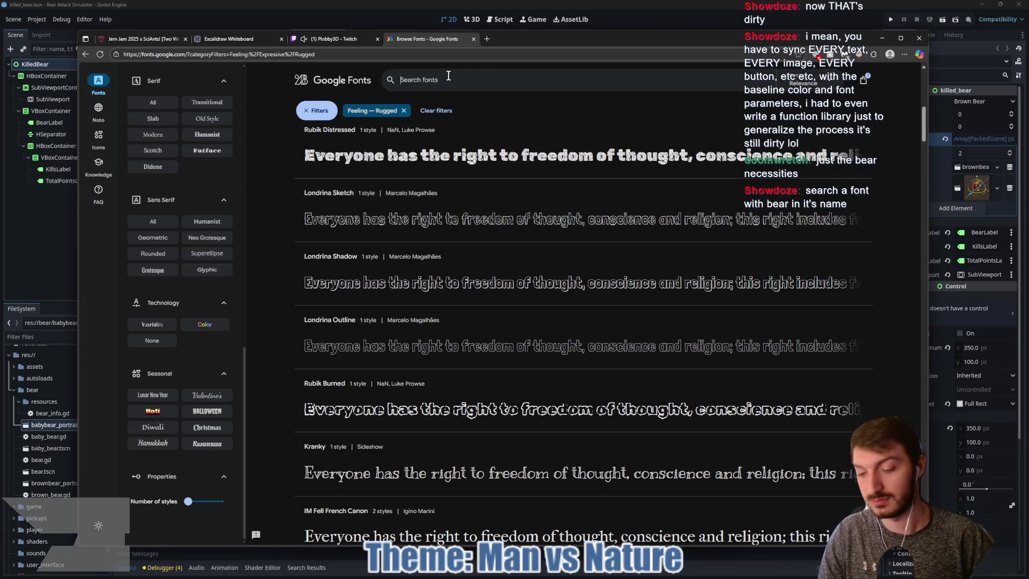
Search Google Fonts for 'bear', drop the Rugged feeling filter, then search 'camp'.
{"action": "type", "text": "bear"}
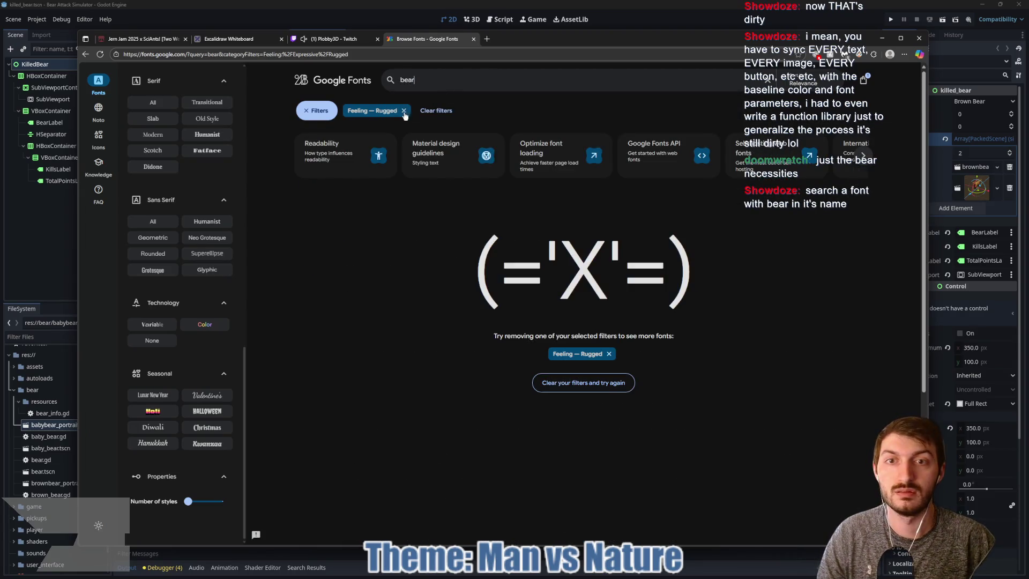
{"action": "left_click", "coordinate": [404, 111]}
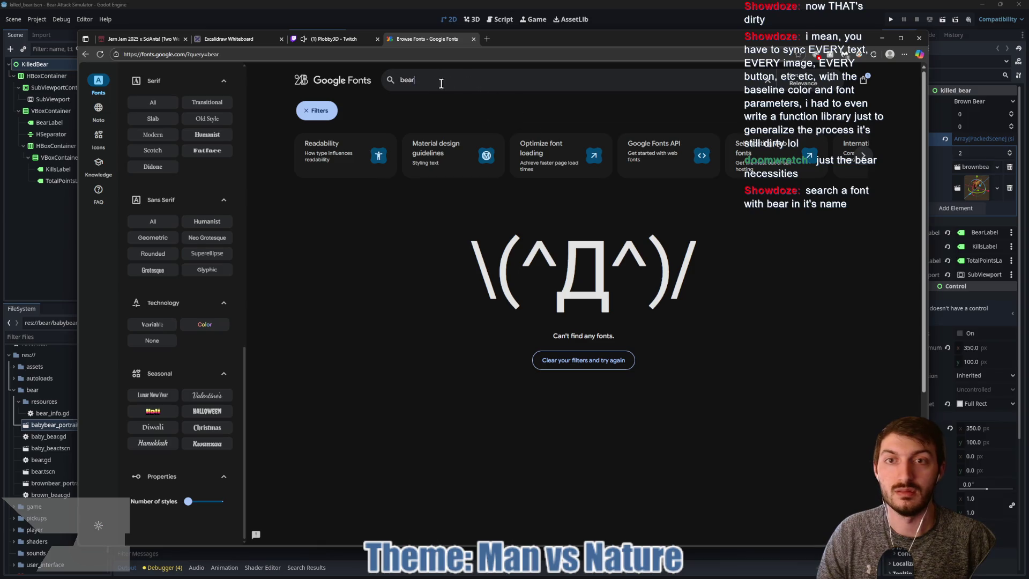
{"action": "double_click", "coordinate": [397, 80]}
{"action": "type", "text": "camp"}
{"action": "key", "text": "Return"}
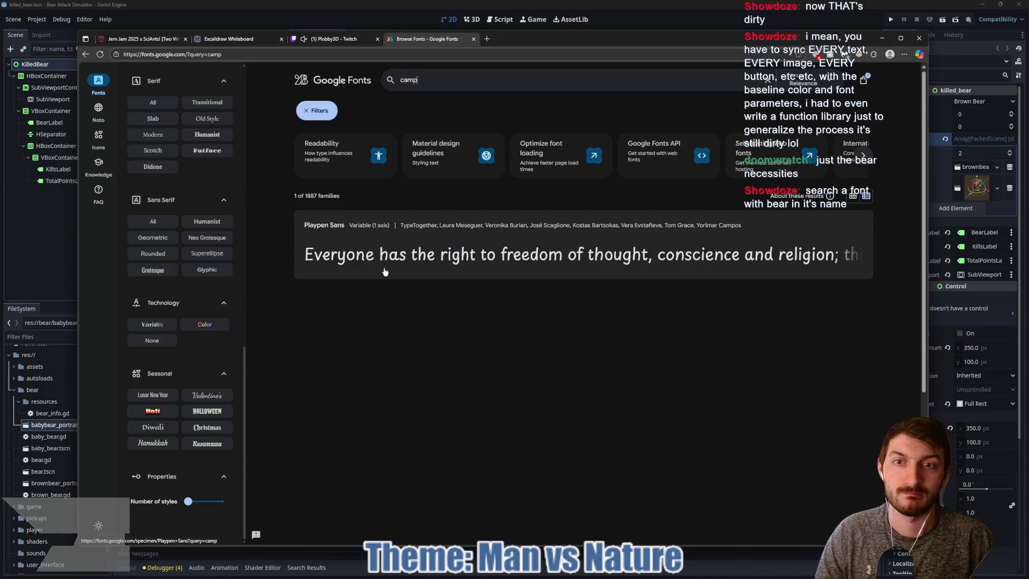
Search for 'outside' and then 'campfire', find no fonts, and clear the search.
{"action": "double_click", "coordinate": [408, 81]}
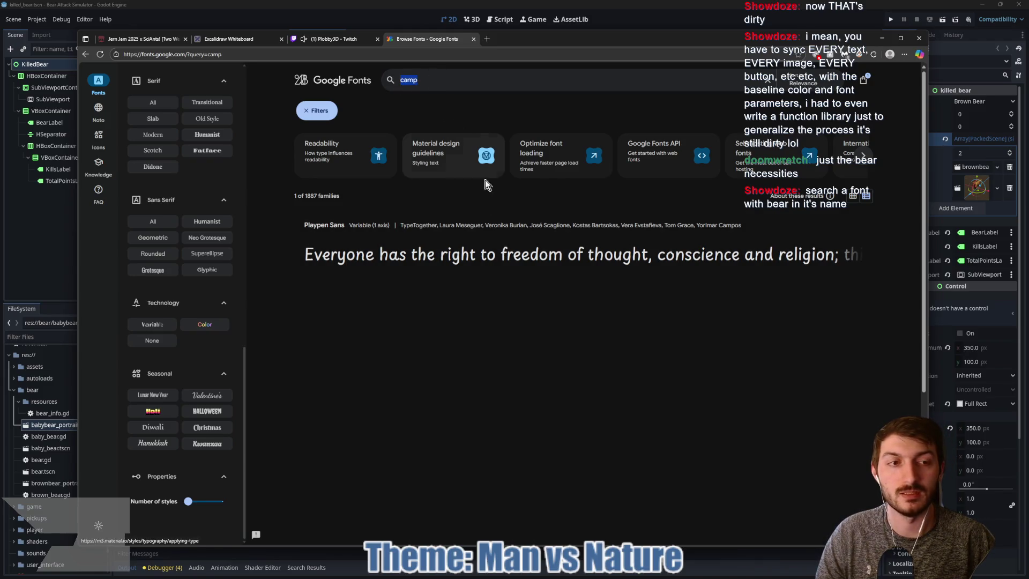
{"action": "type", "text": "outdoor"}
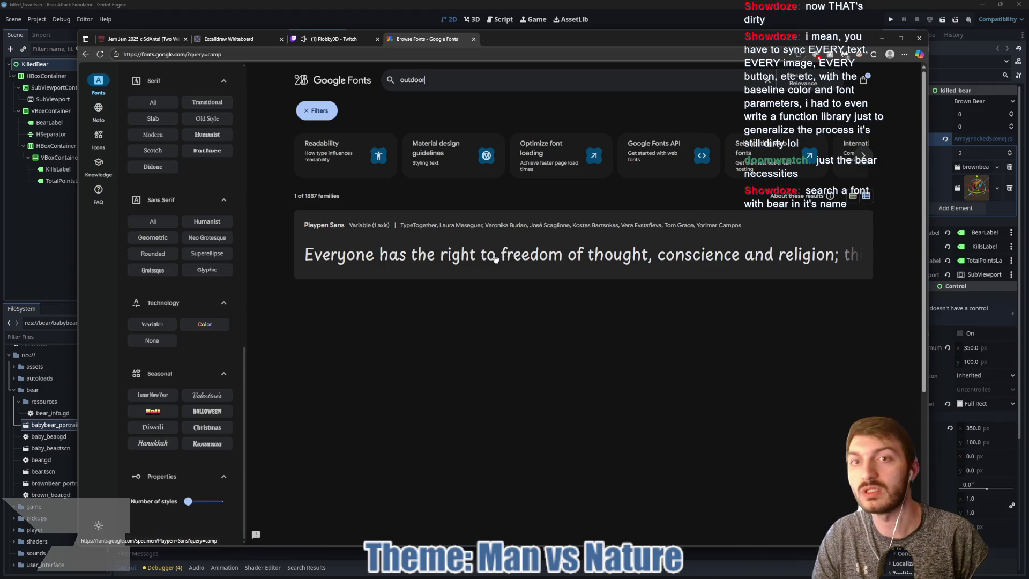
{"action": "key", "text": "BackSpace"}
{"action": "key", "text": "BackSpace"}
{"action": "key", "text": "BackSpace"}
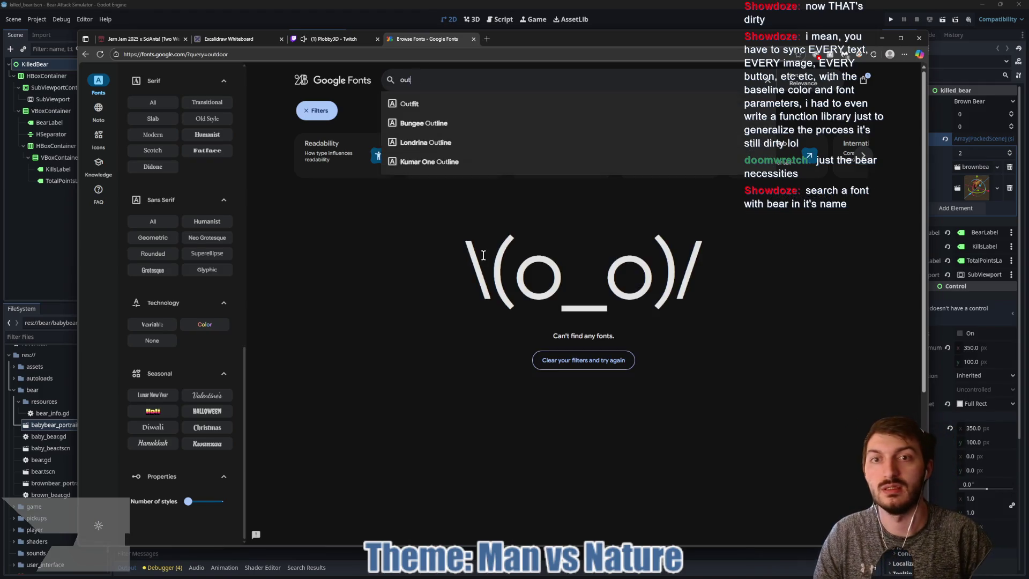
{"action": "type", "text": "side"}
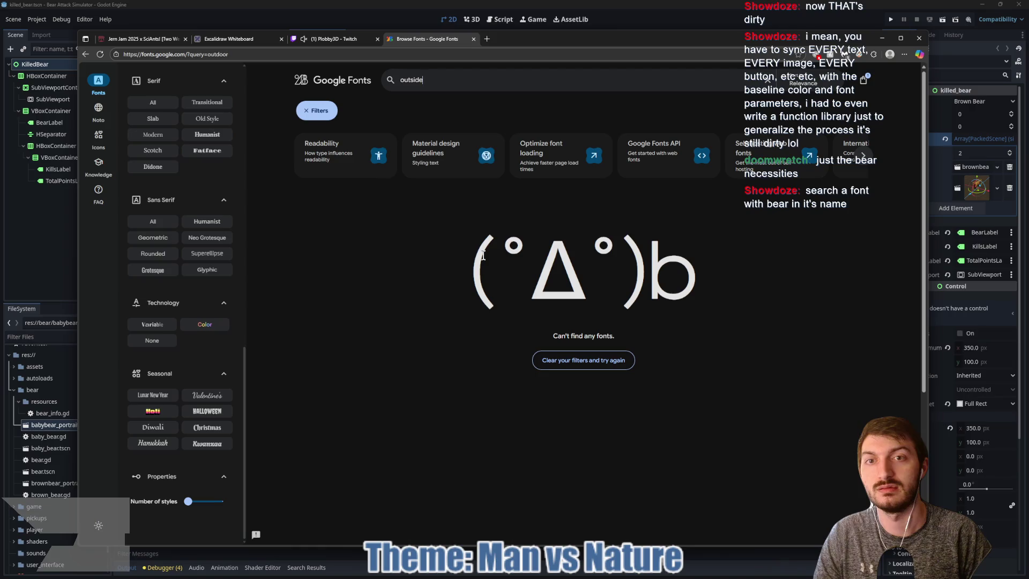
{"action": "key", "text": "ctrl+a"}
{"action": "key", "text": "BackSpace"}
{"action": "type", "text": "campf"}
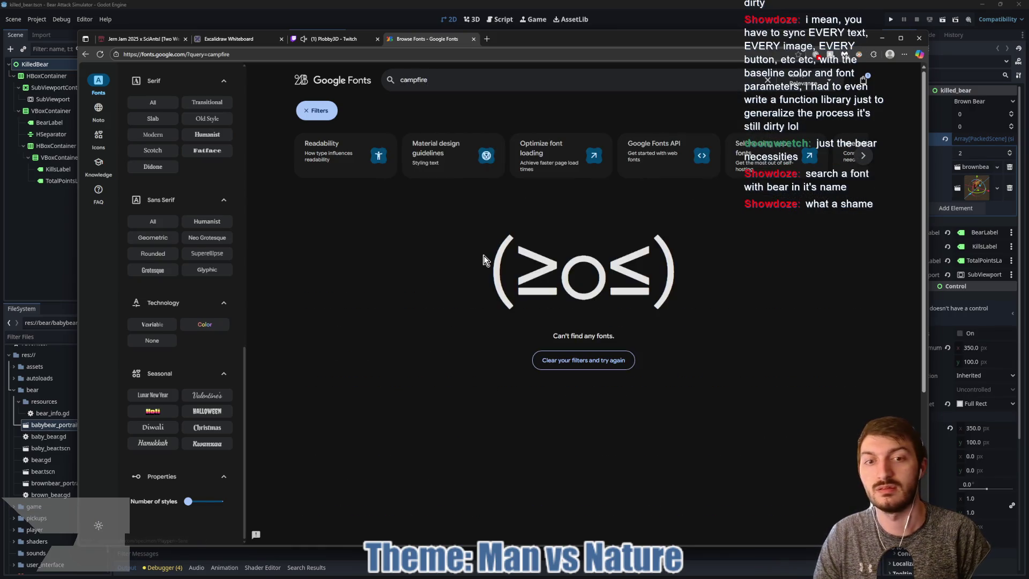
{"action": "left_click", "coordinate": [768, 80]}
Search 'official BSA font' in a new tab and read the Scouting America brand fonts PDF.
{"action": "left_click", "coordinate": [486, 39]}
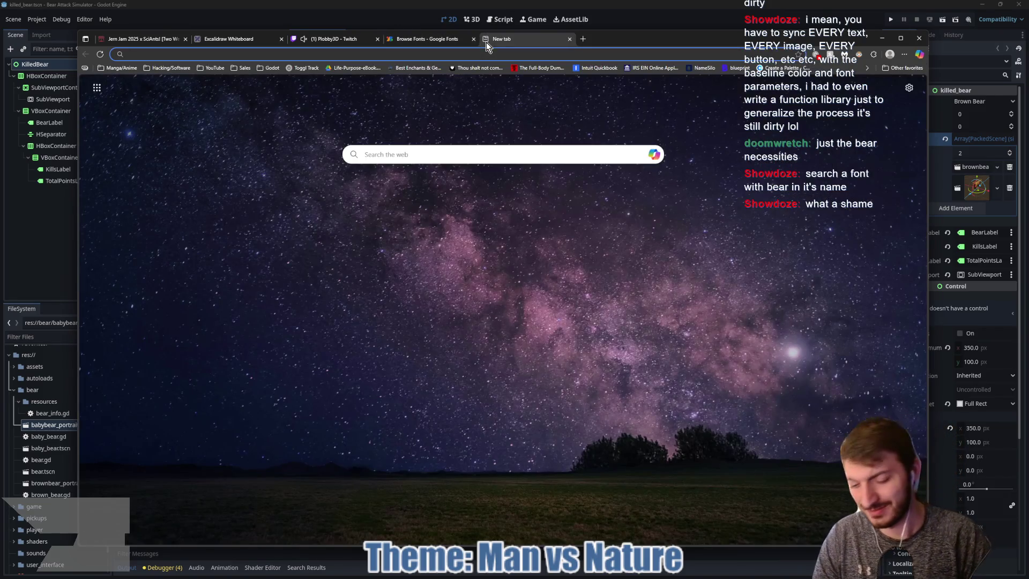
{"action": "type", "text": "official B"}
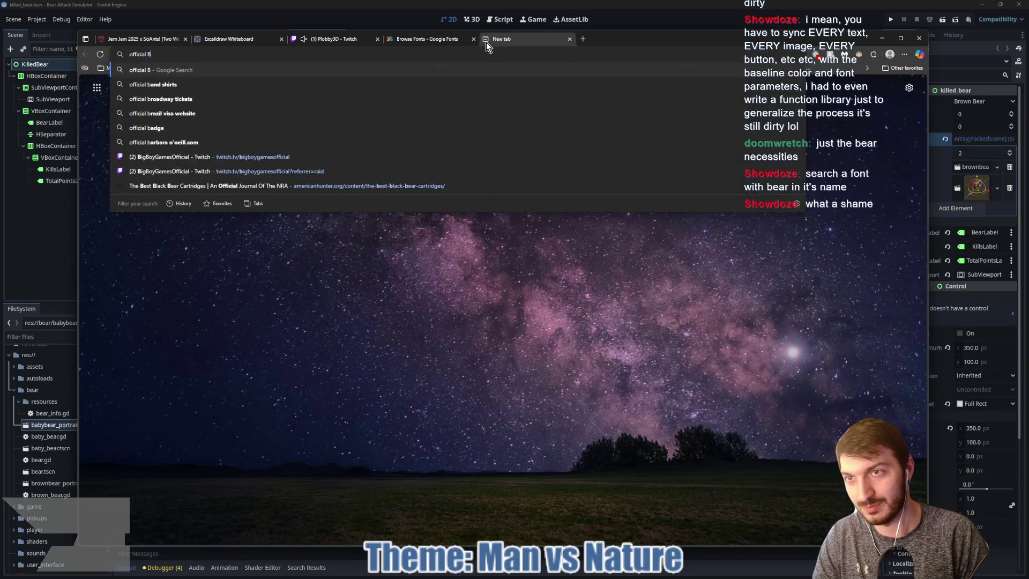
{"action": "type", "text": "SA font"}
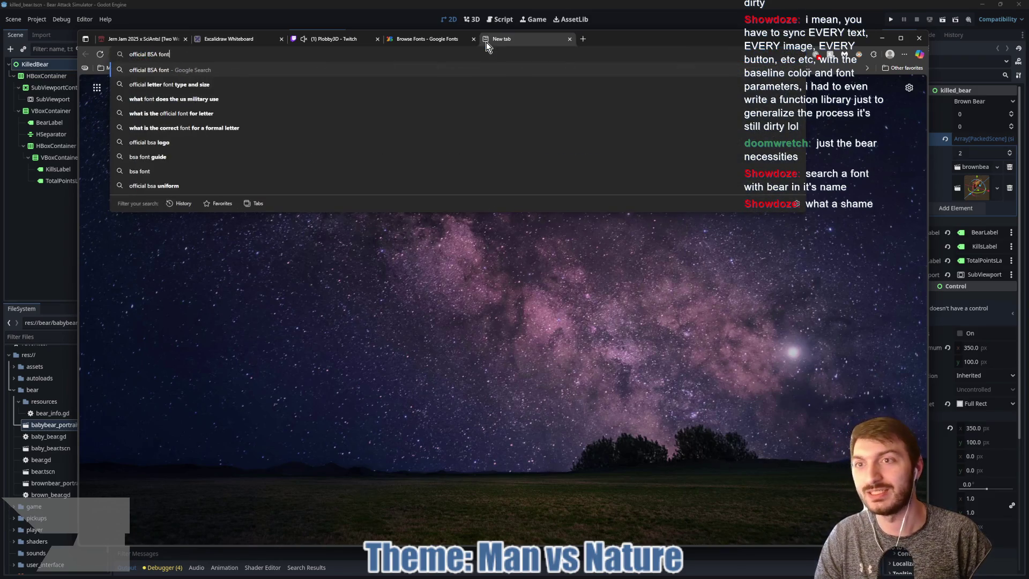
{"action": "key", "text": "Return"}
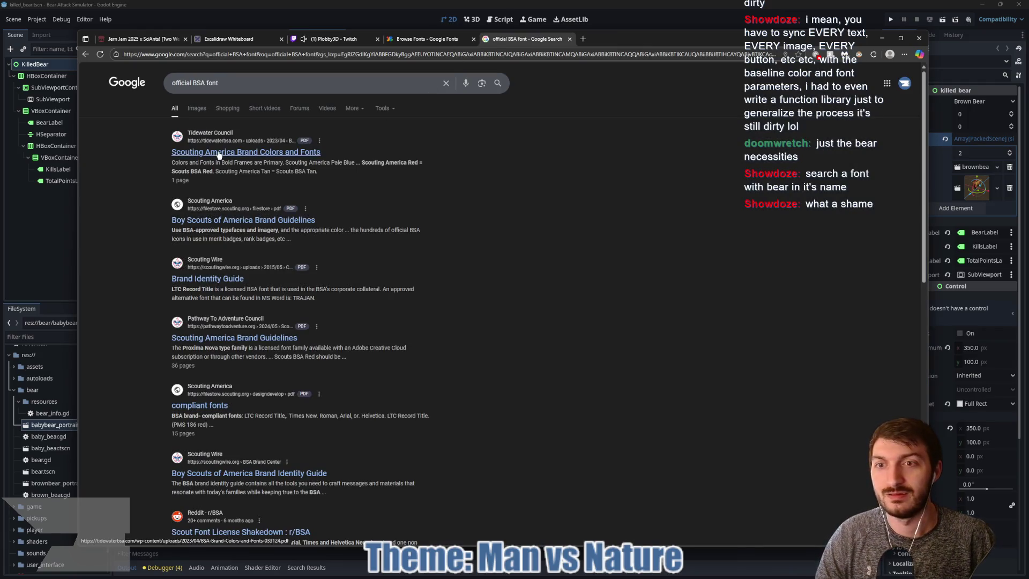
{"action": "left_click", "coordinate": [217, 152]}
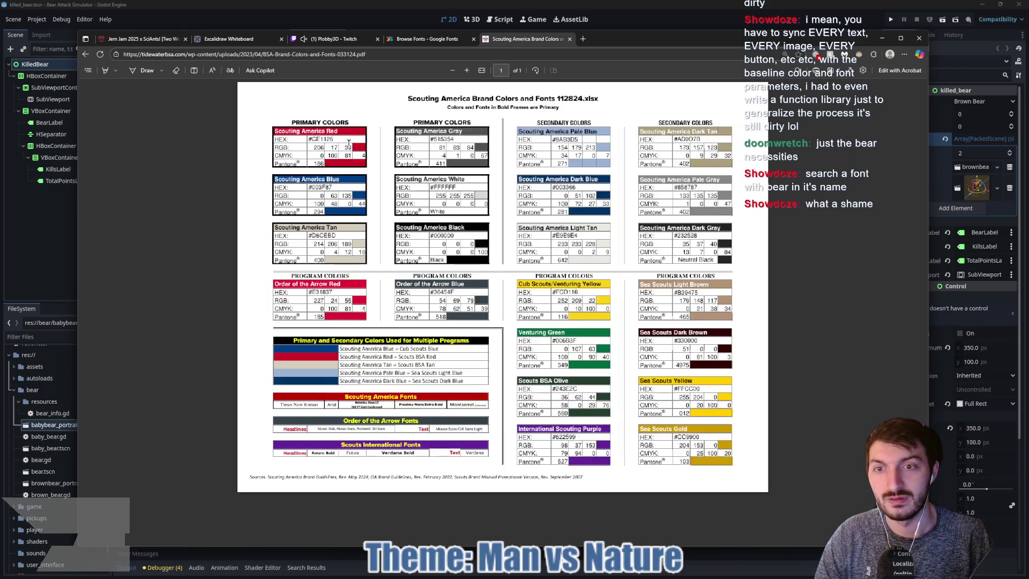
{"action": "scroll", "coordinate": [563, 232], "scroll_direction": "up", "scroll_amount": 2}
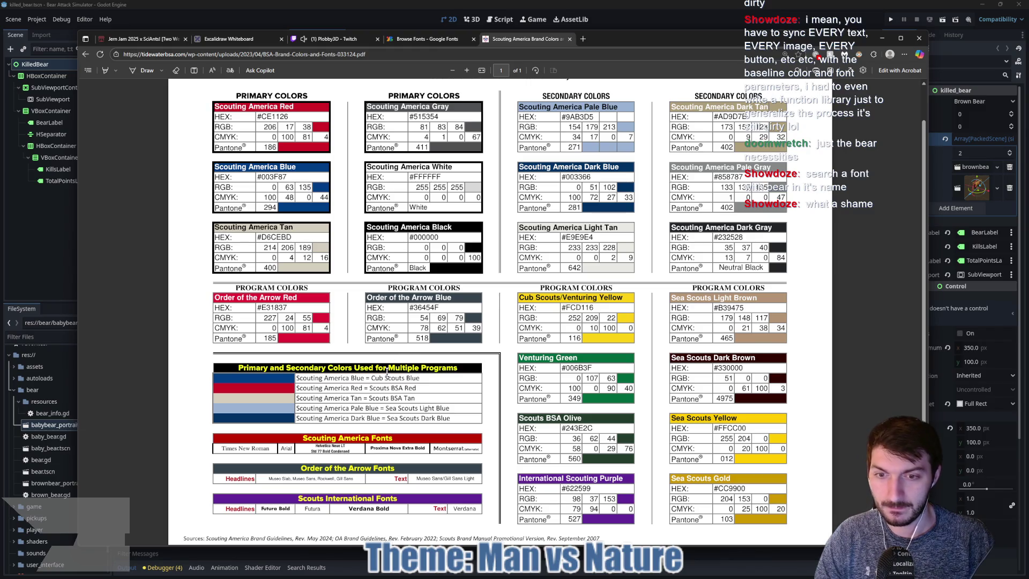
{"action": "scroll", "coordinate": [351, 447], "scroll_direction": "up", "scroll_amount": 3}
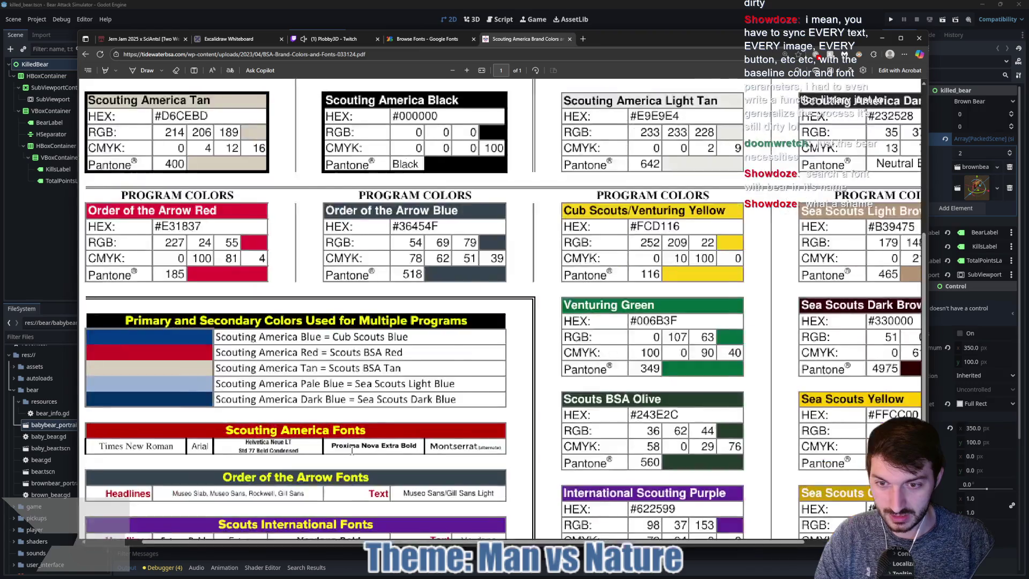
{"action": "scroll", "coordinate": [350, 449], "scroll_direction": "down", "scroll_amount": 1}
{"action": "scroll", "coordinate": [348, 452], "scroll_direction": "down", "scroll_amount": 1}
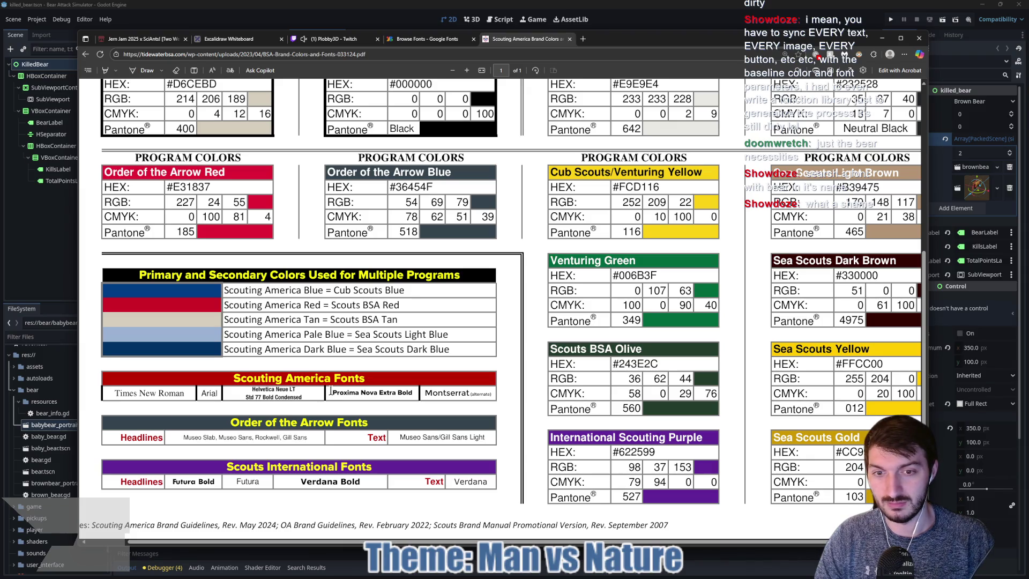
{"action": "scroll", "coordinate": [357, 401], "scroll_direction": "down", "scroll_amount": 1}
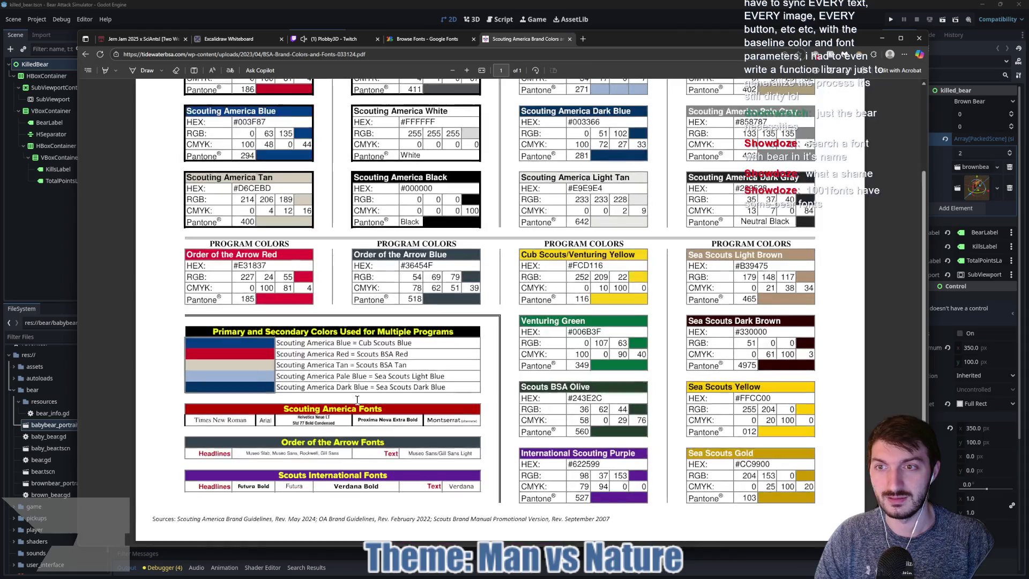
Search Google for national park signs and preview The Mohns welcome sign image.
{"action": "left_click", "coordinate": [365, 55]}
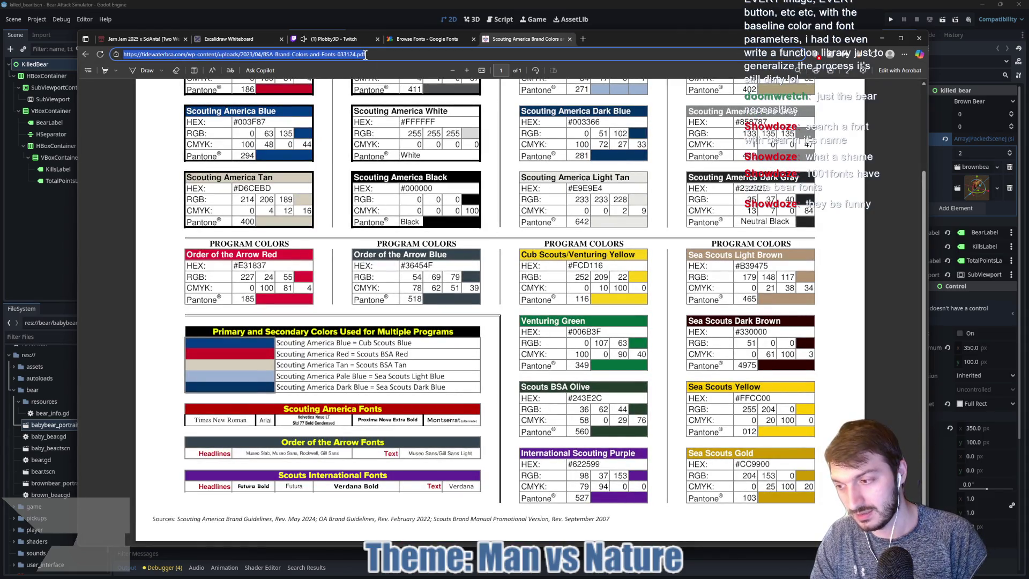
{"action": "type", "text": "national part signs"}
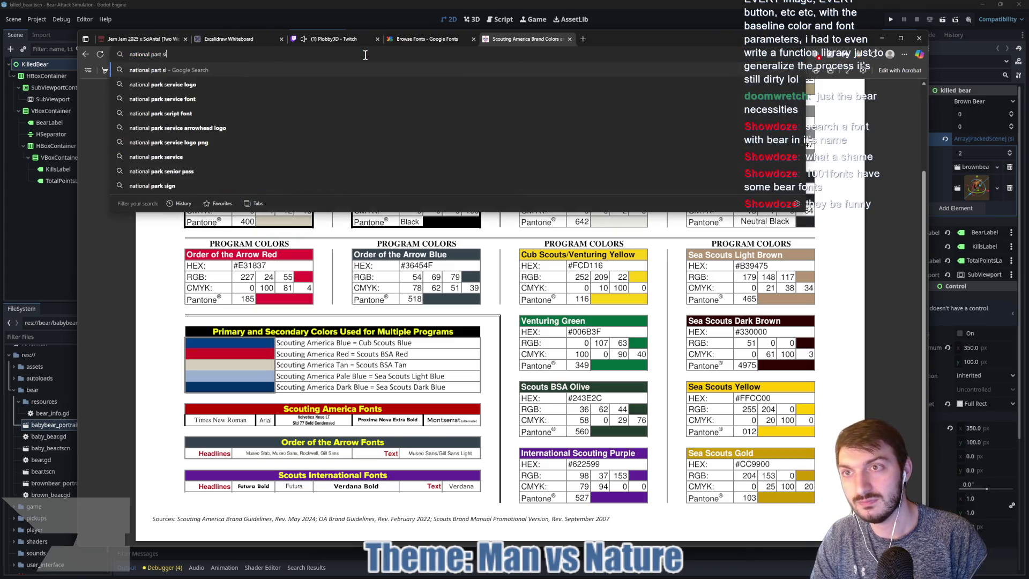
{"action": "key", "text": "Return"}
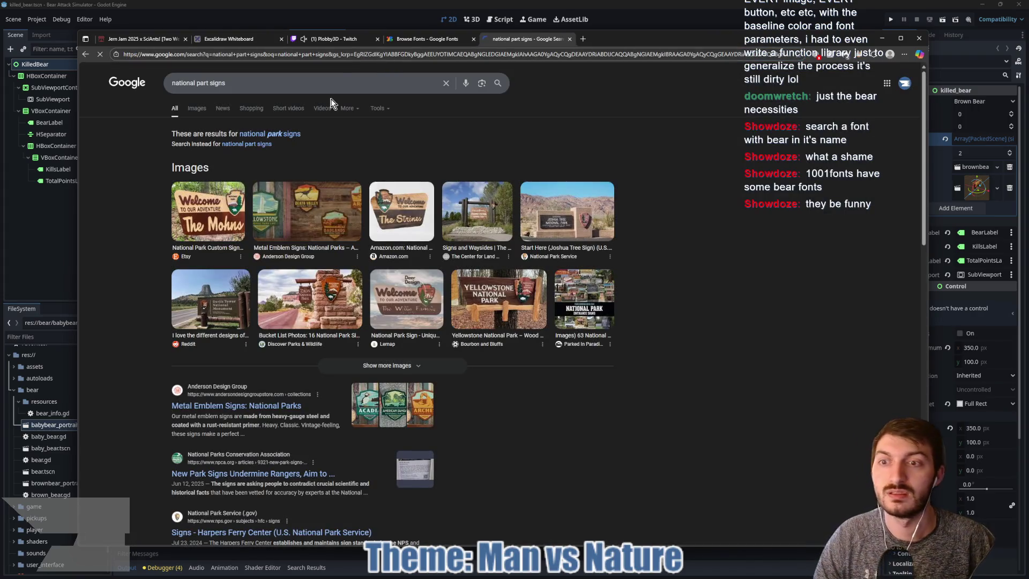
{"action": "left_click", "coordinate": [268, 136]}
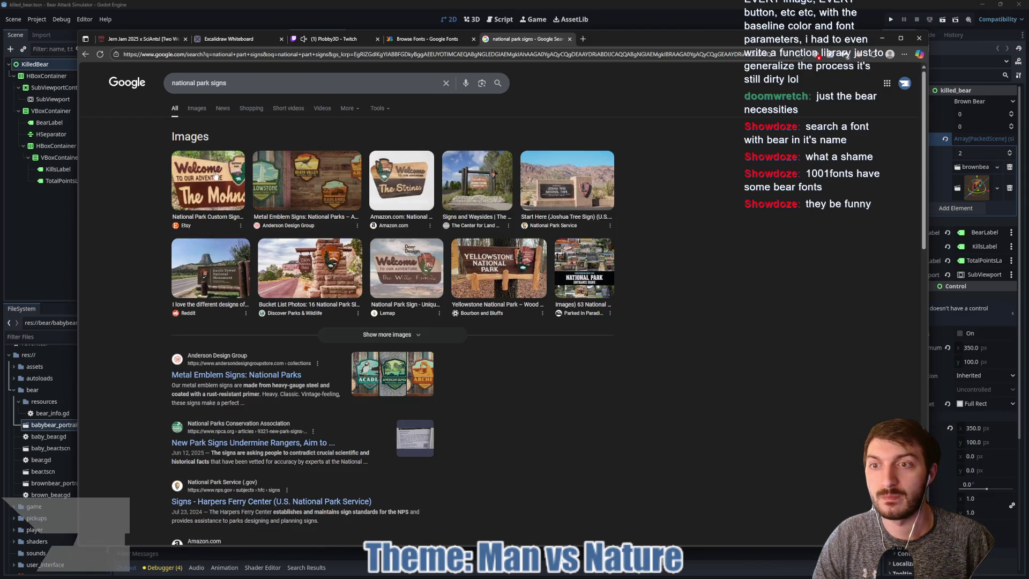
{"action": "left_click", "coordinate": [219, 176]}
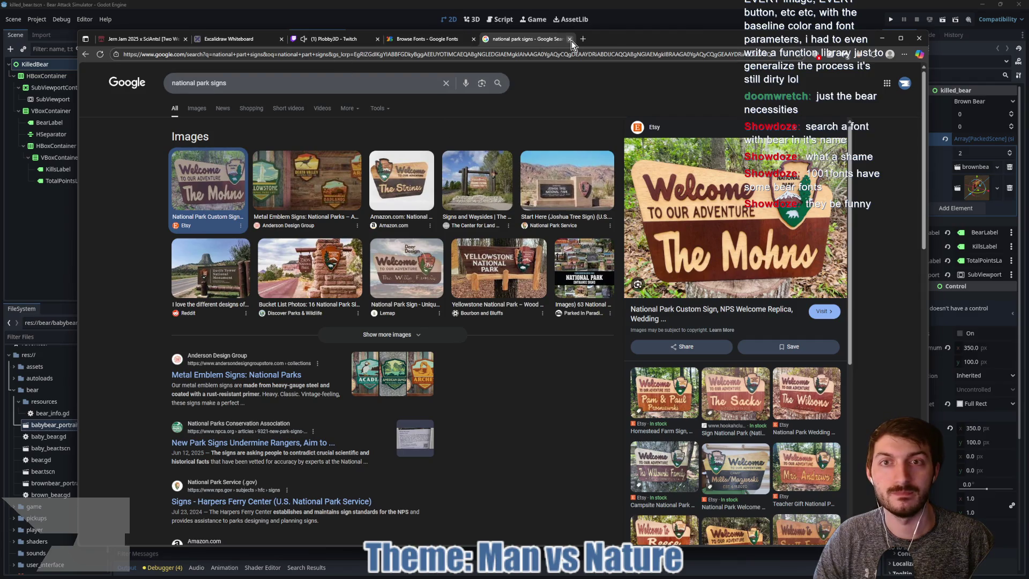
Refine the query to 'national park fonts on sign', surfacing NPS Rawlinson and Frutiger.
{"action": "left_click", "coordinate": [293, 83]}
{"action": "key", "text": "BackSpace"}
{"action": "key", "text": "BackSpace"}
{"action": "key", "text": "BackSpace"}
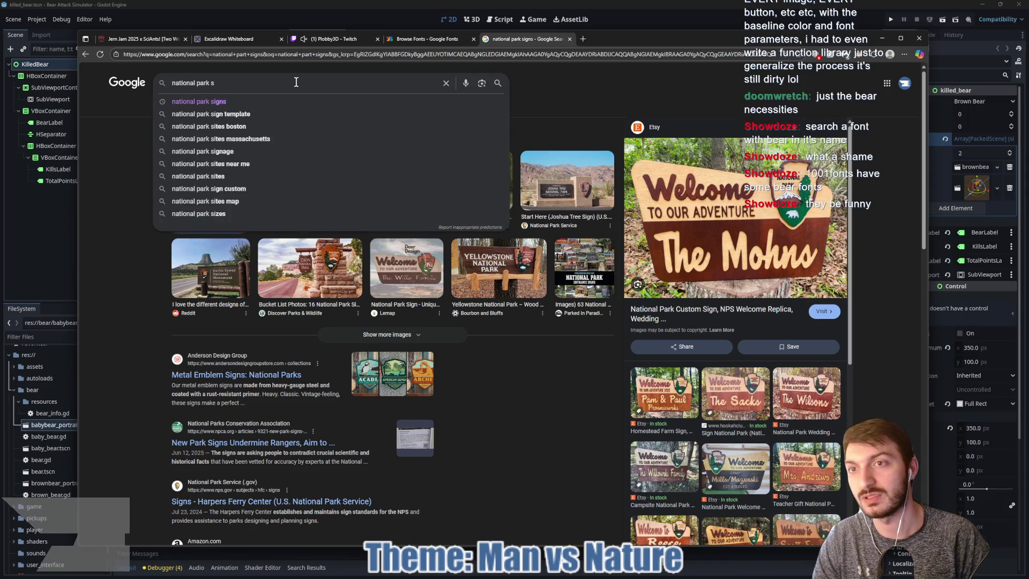
{"action": "key", "text": "BackSpace"}
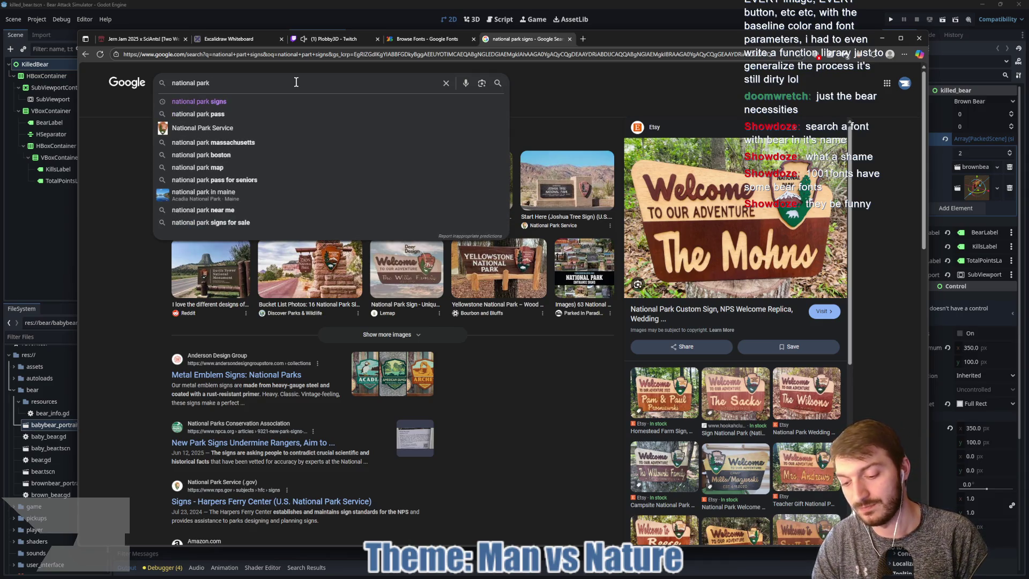
{"action": "type", "text": " font"}
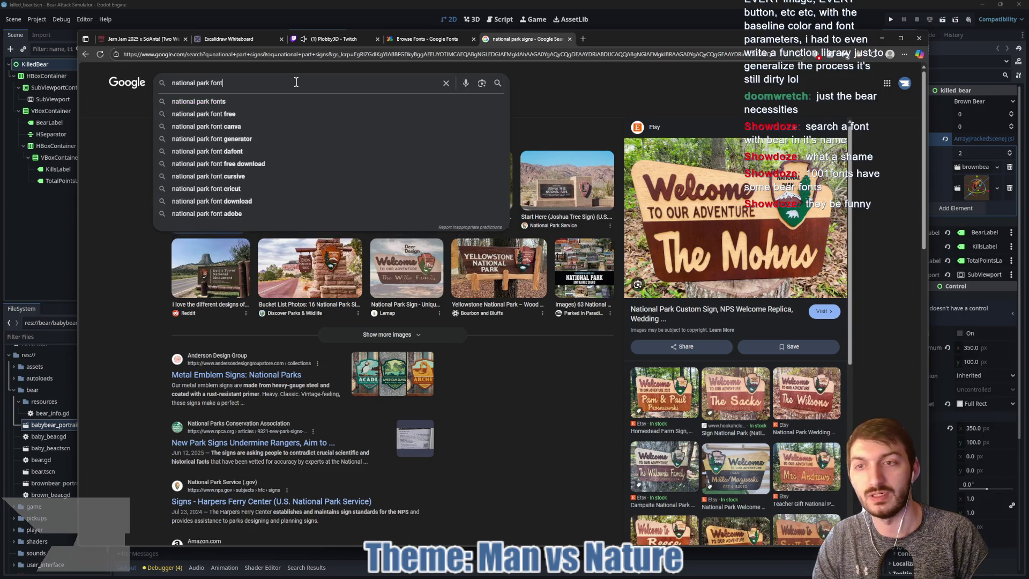
{"action": "type", "text": "s on "}
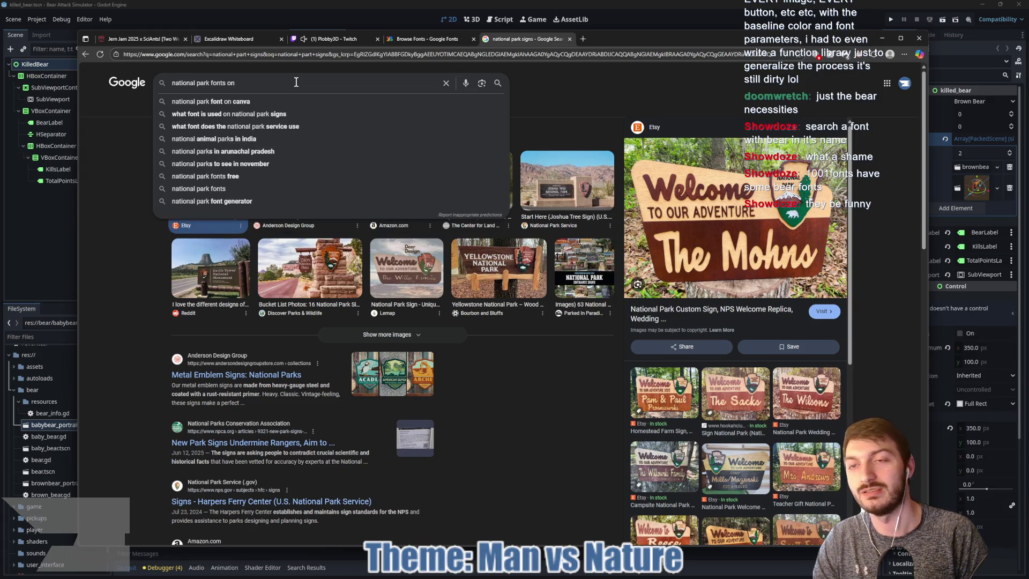
{"action": "type", "text": "sign"}
{"action": "key", "text": "Return"}
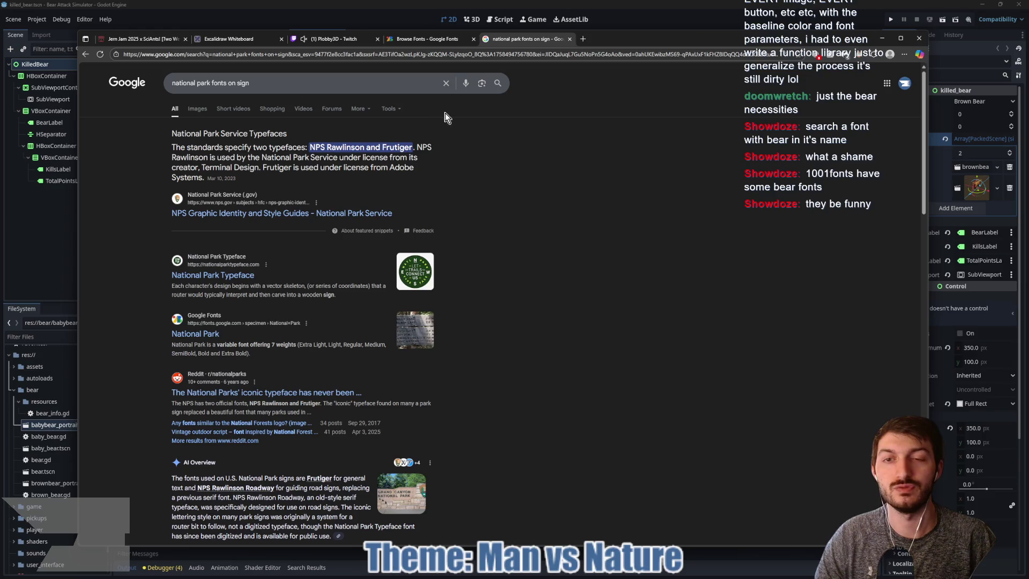
{"action": "left_click", "coordinate": [420, 39]}
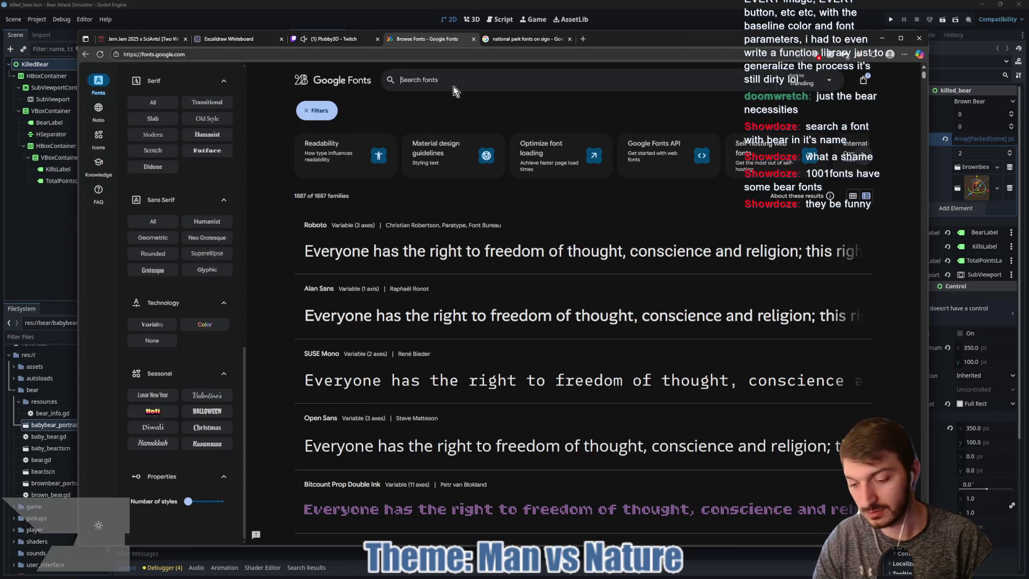
Search Google Fonts for 'frutiger', find nothing, then search 'ral' for Raleway and Raleway Dots.
{"action": "type", "text": "frutiger"}
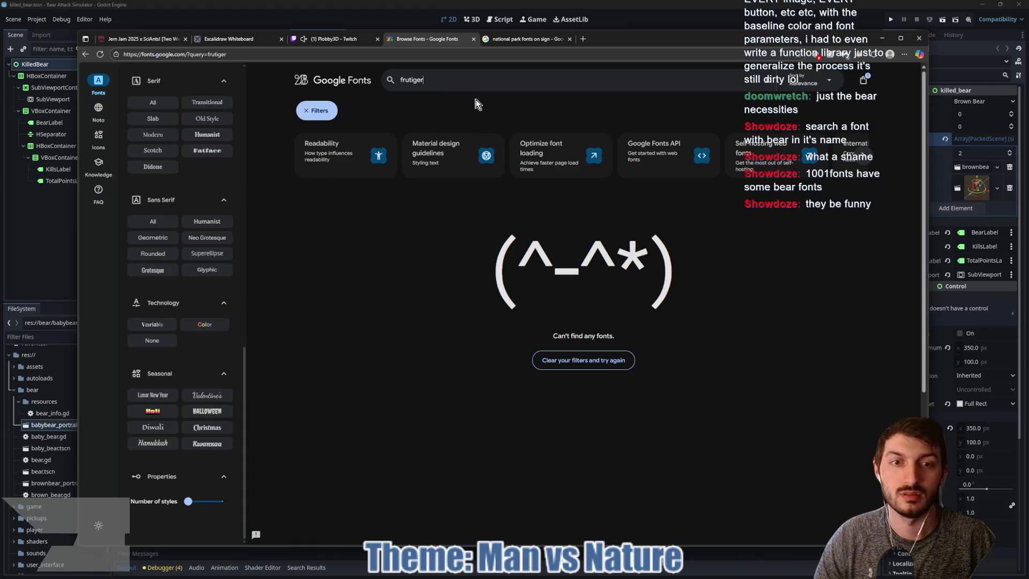
{"action": "key", "text": "ctrl+a"}
{"action": "type", "text": "ral"}
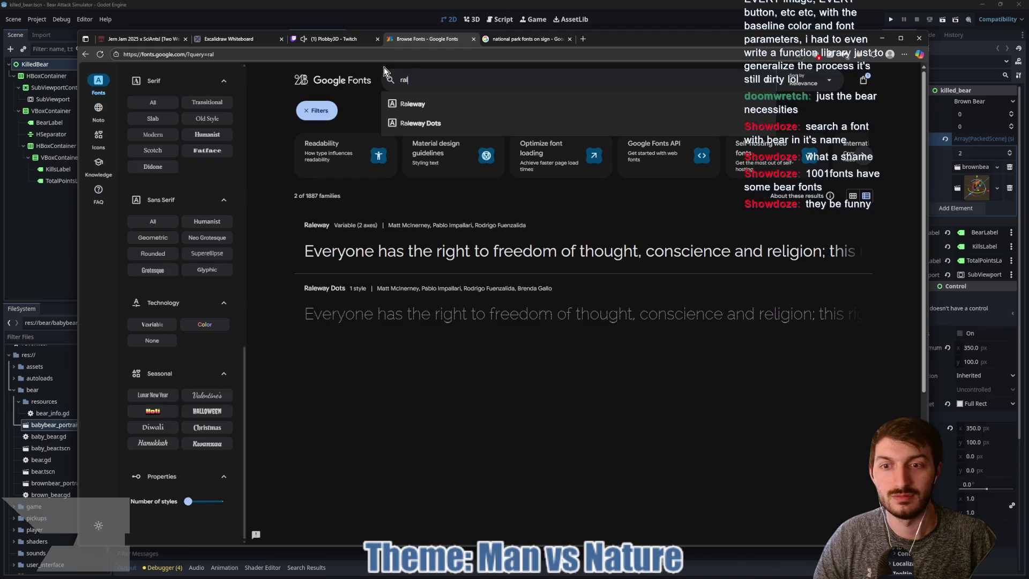
{"action": "left_click", "coordinate": [330, 40]}
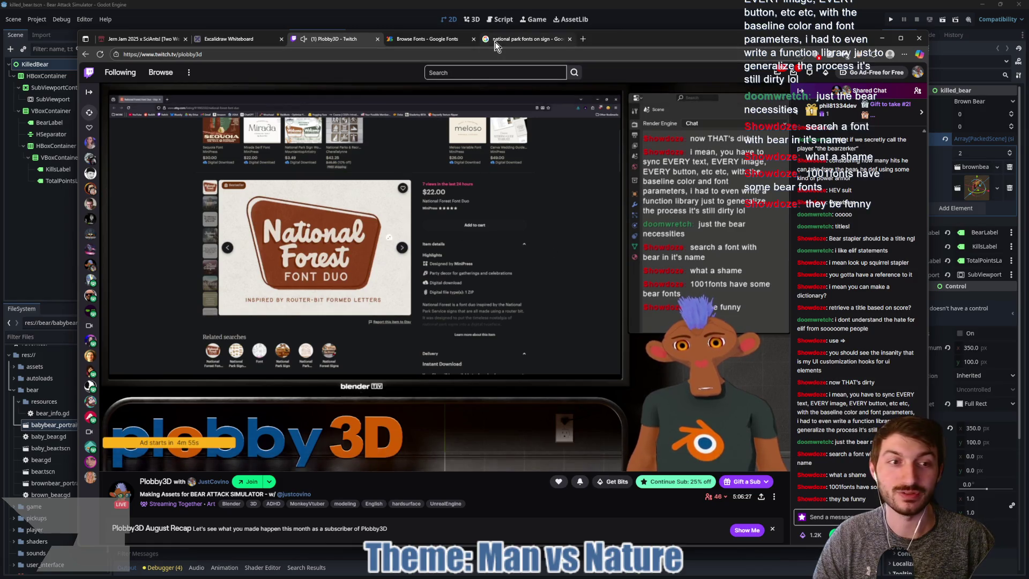
{"action": "left_click", "coordinate": [417, 40]}
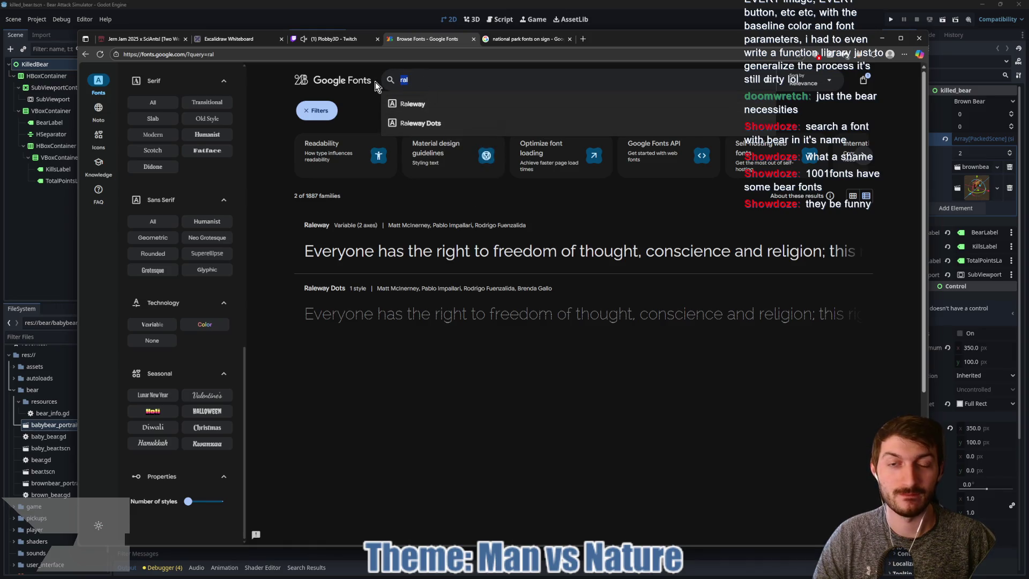
Go to the ChatGPT site by entering 'chat' in the address bar.
{"action": "left_click", "coordinate": [448, 57]}
{"action": "type", "text": "chatgpt.com"}
{"action": "key", "text": "Return"}
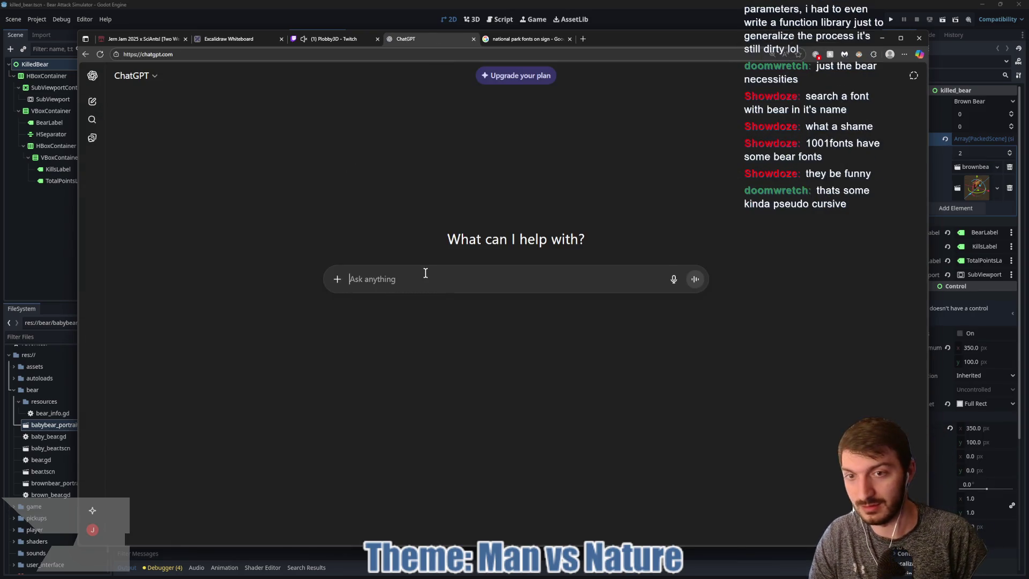
Ask ChatGPT for a Google Font suited to a National Park welcome sign.
{"action": "type", "text": "I need help finding a Google Font. I'm l"}
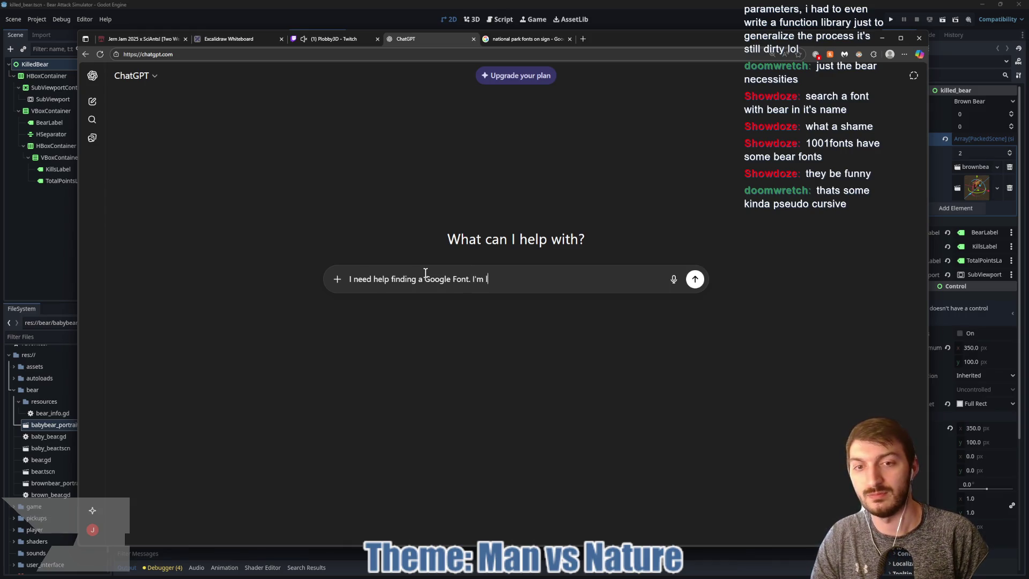
{"action": "type", "text": "ooking for something "}
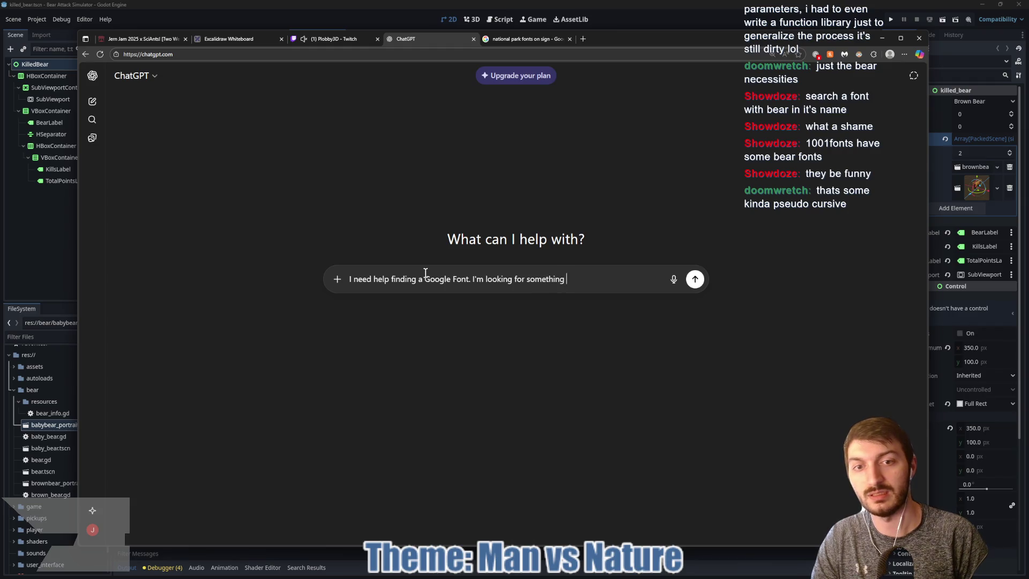
{"action": "type", "text": "that would be used on"}
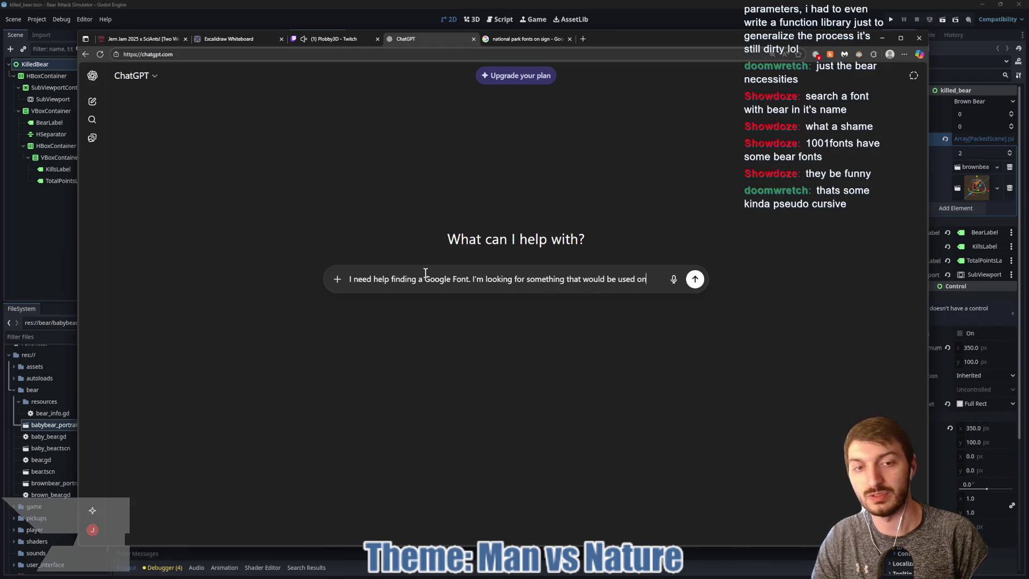
{"action": "type", "text": " a National Park"}
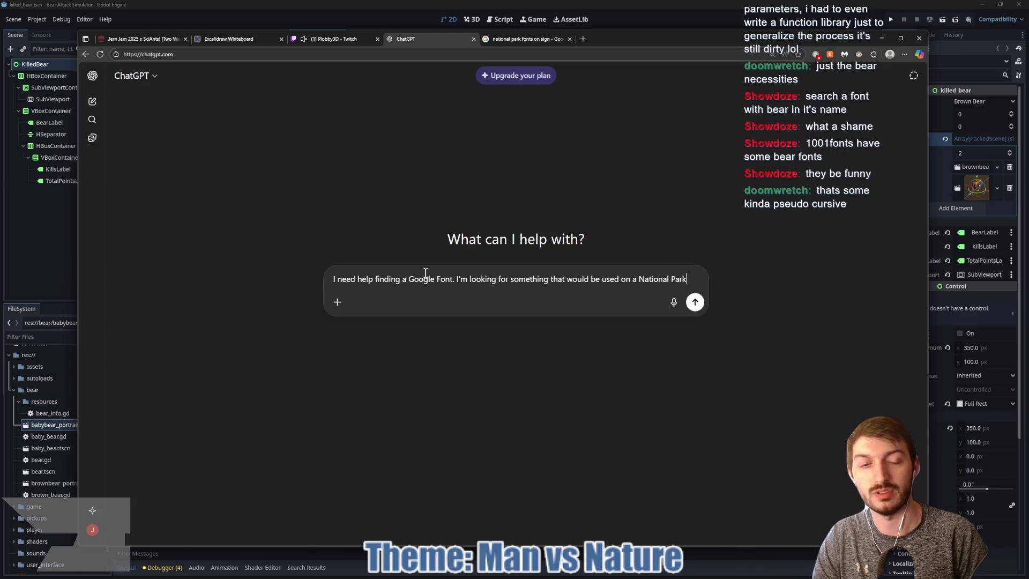
{"action": "type", "text": " welcome sign"}
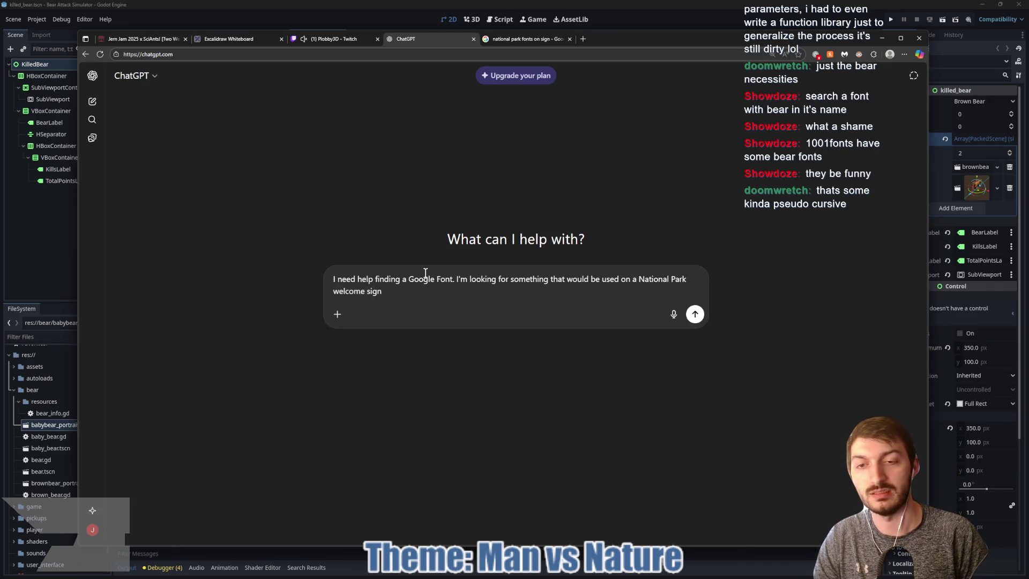
{"action": "key", "text": "Return"}
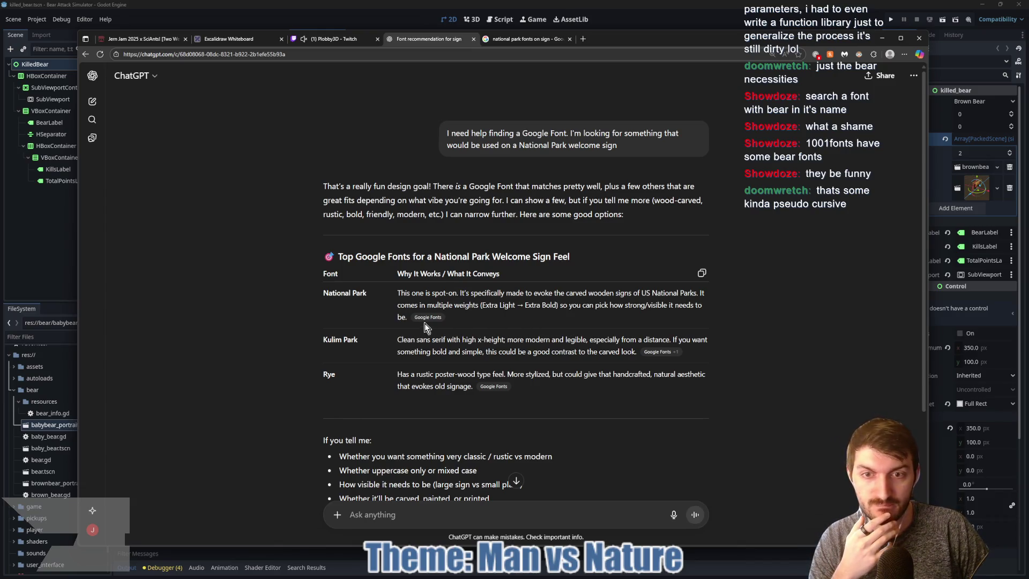
{"action": "mouse_move", "coordinate": [426, 320]}
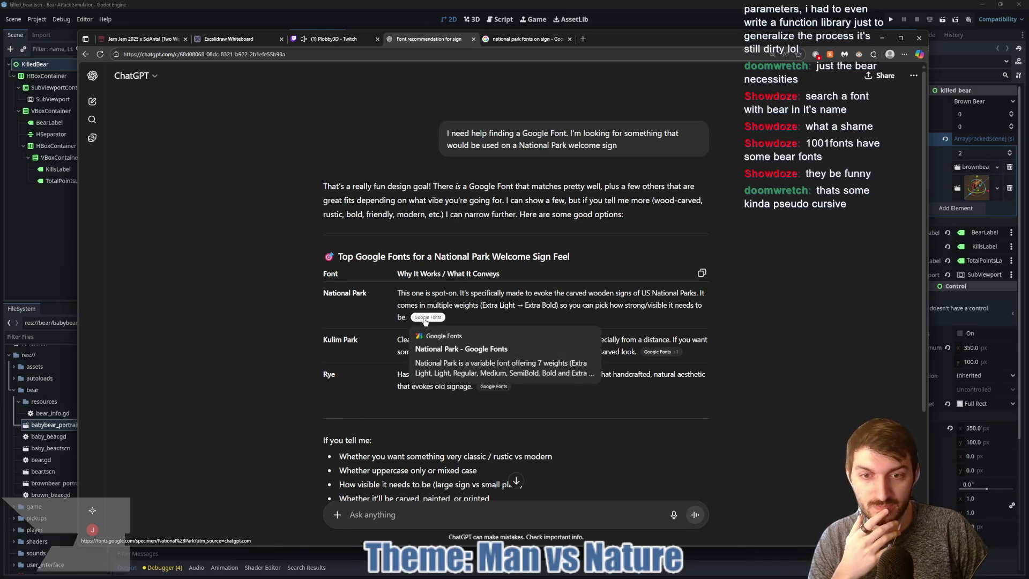
Open the suggested National Park font page, look it over, then close it.
{"action": "left_click", "coordinate": [426, 319]}
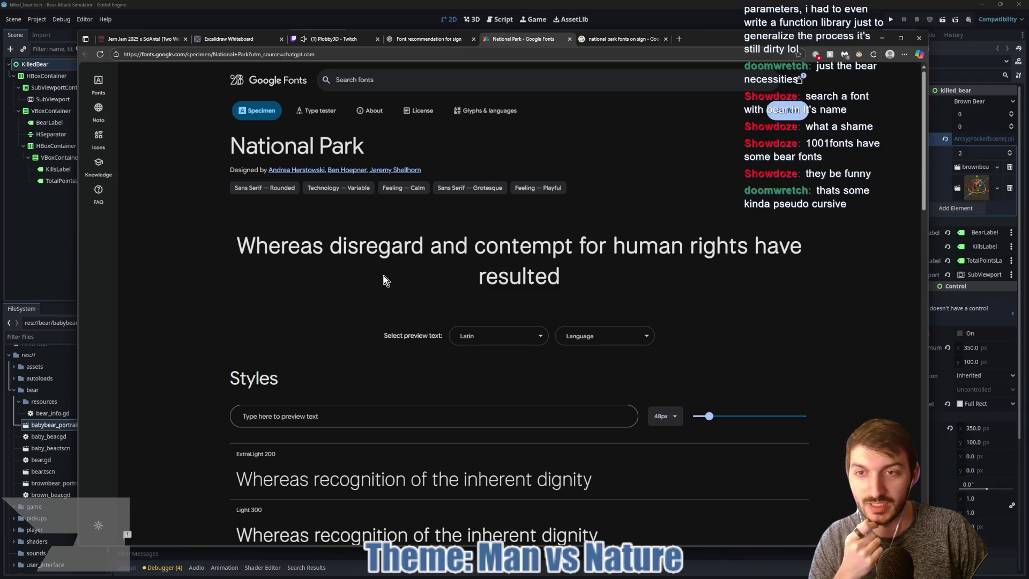
{"action": "scroll", "coordinate": [384, 275], "scroll_direction": "down", "scroll_amount": 1}
{"action": "scroll", "coordinate": [384, 276], "scroll_direction": "down", "scroll_amount": 2}
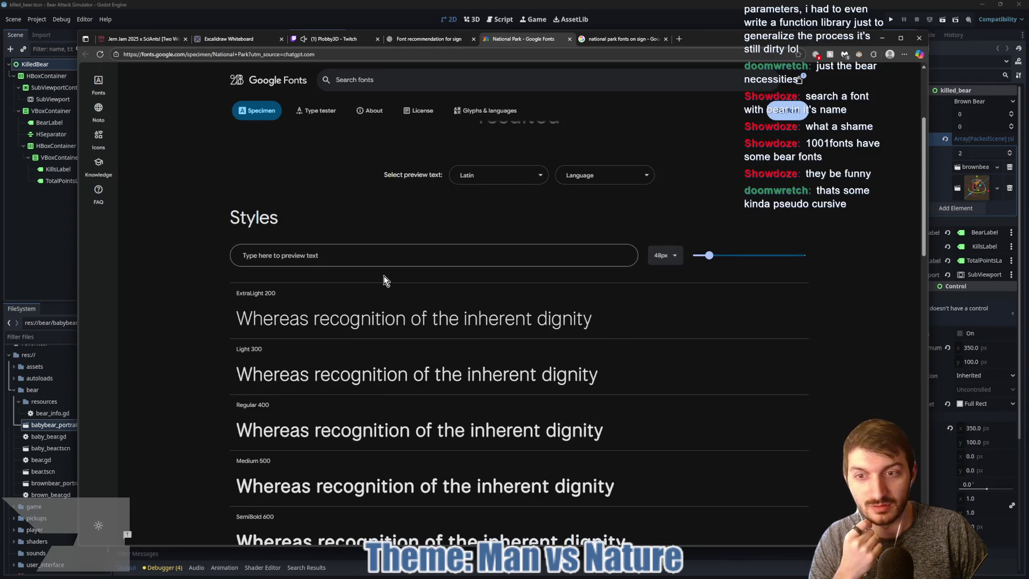
{"action": "scroll", "coordinate": [384, 276], "scroll_direction": "up", "scroll_amount": 3}
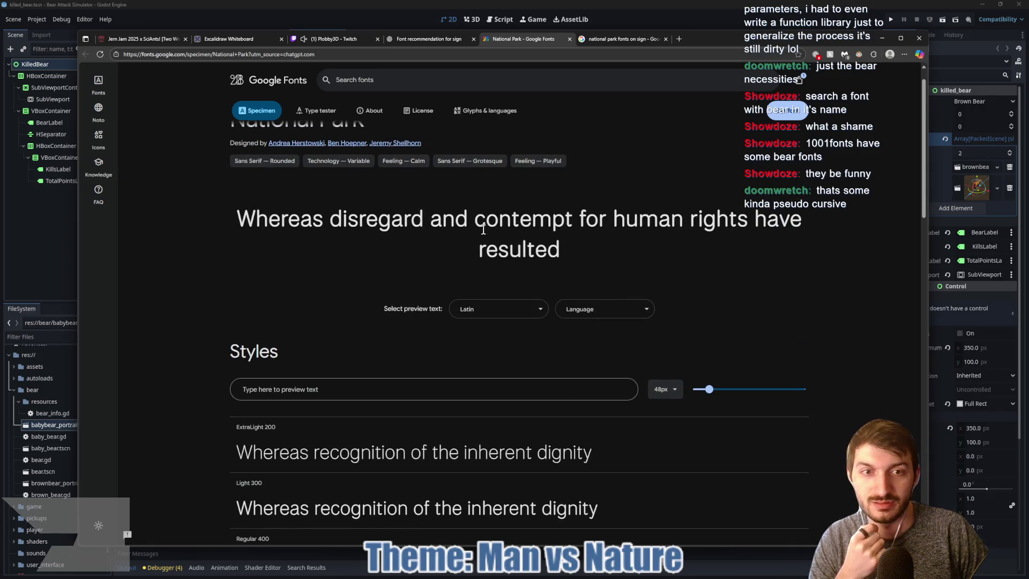
{"action": "scroll", "coordinate": [437, 195], "scroll_direction": "up", "scroll_amount": 1}
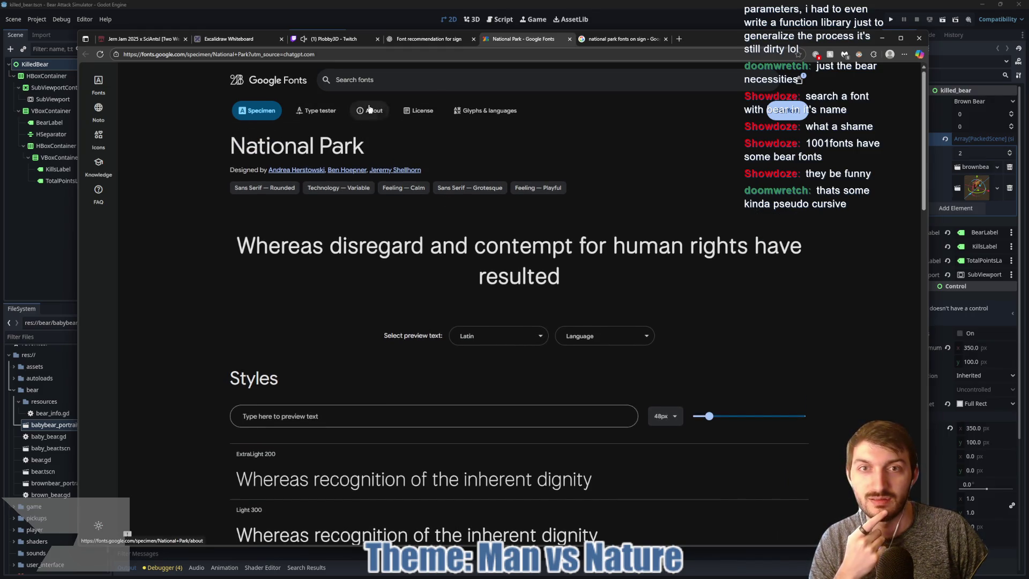
{"action": "left_click", "coordinate": [569, 39]}
{"action": "left_click", "coordinate": [520, 40]}
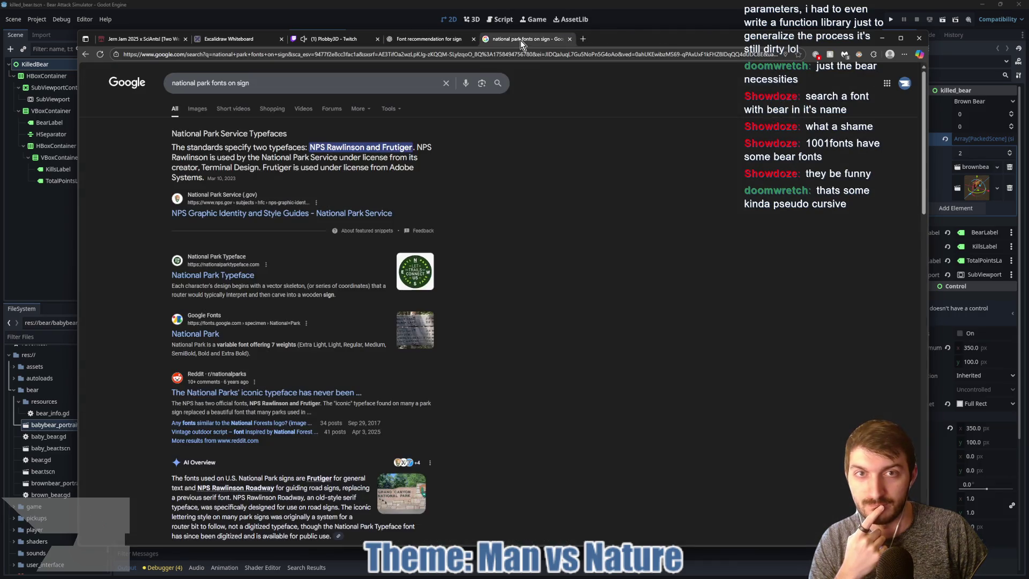
Reach Google Fonts through a web search and filter the catalogue to 'national park'.
{"action": "left_click", "coordinate": [528, 55]}
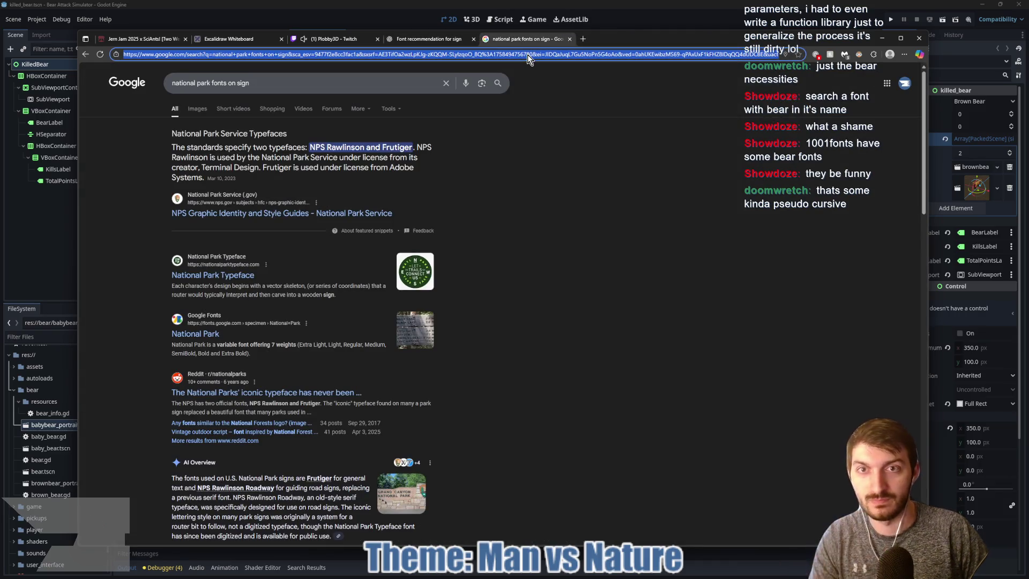
{"action": "type", "text": "google fon"}
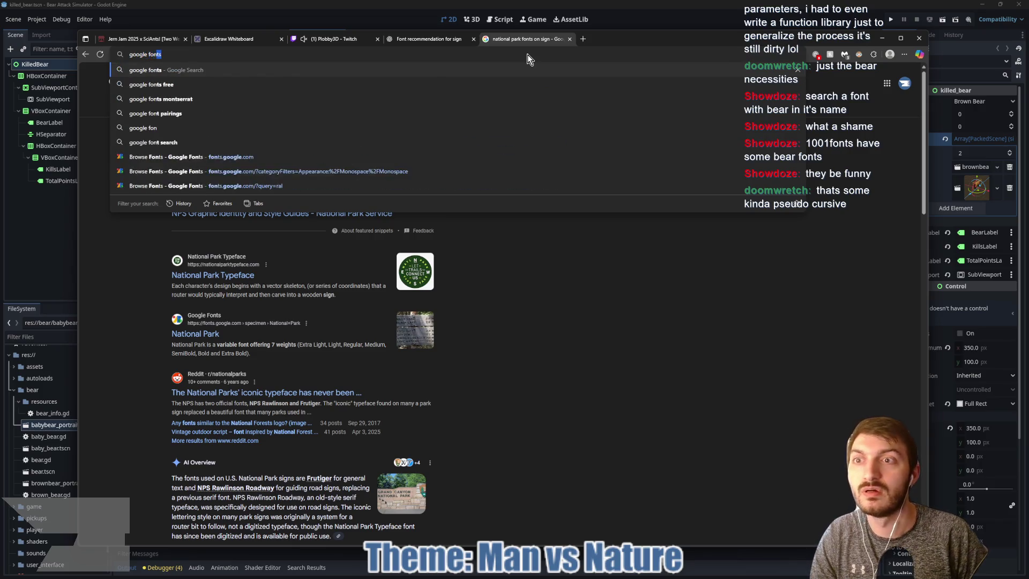
{"action": "key", "text": "Return"}
{"action": "left_click", "coordinate": [249, 150]}
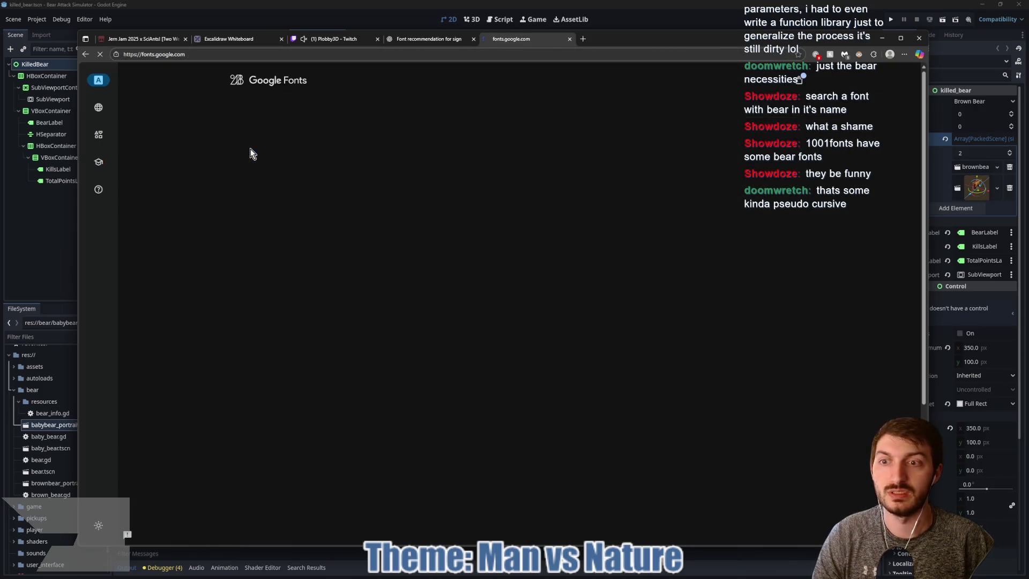
{"action": "left_click", "coordinate": [423, 80]}
{"action": "type", "text": "n"}
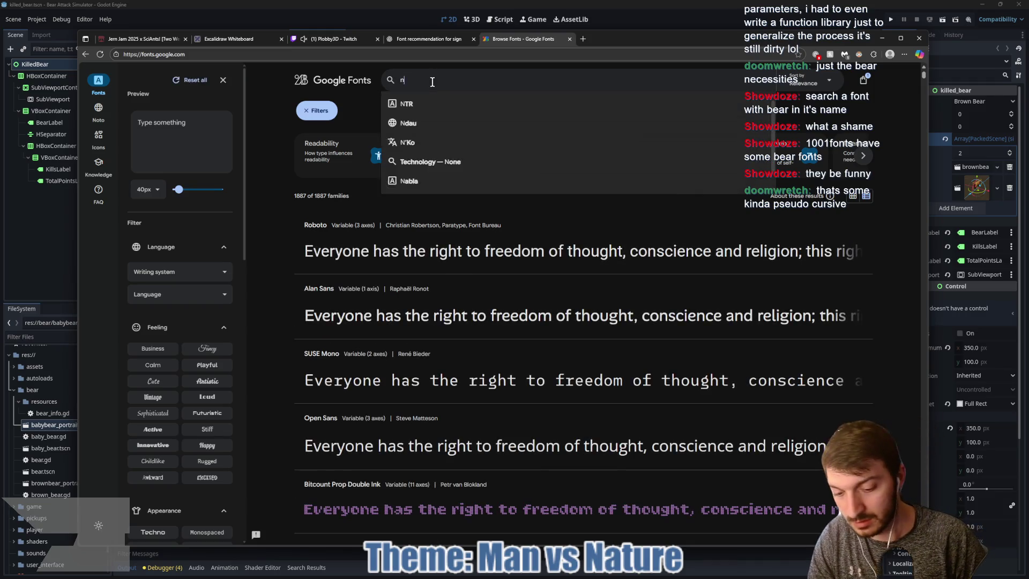
{"action": "type", "text": "ational park"}
{"action": "key", "text": "Return"}
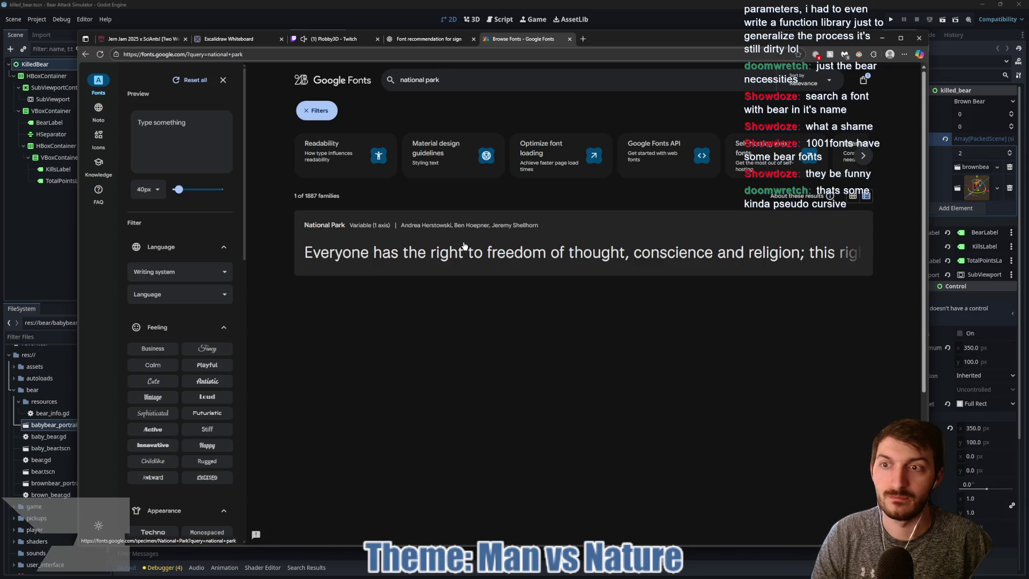
Set the preview text to 'Only you can prevent forest fires' and search for Rye.
{"action": "left_click", "coordinate": [197, 135]}
{"action": "type", "text": "Only Y"}
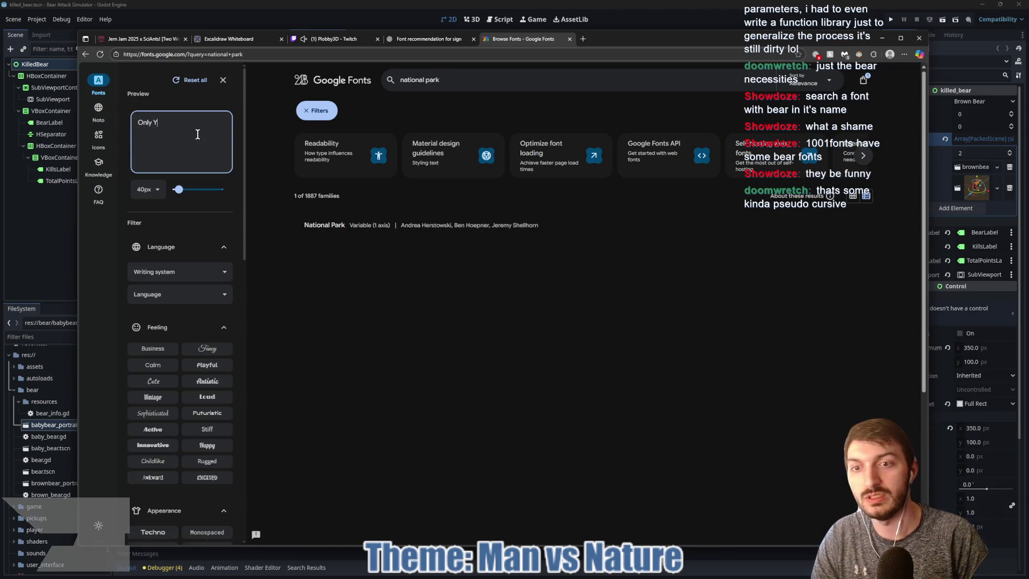
{"action": "type", "text": "ou can"}
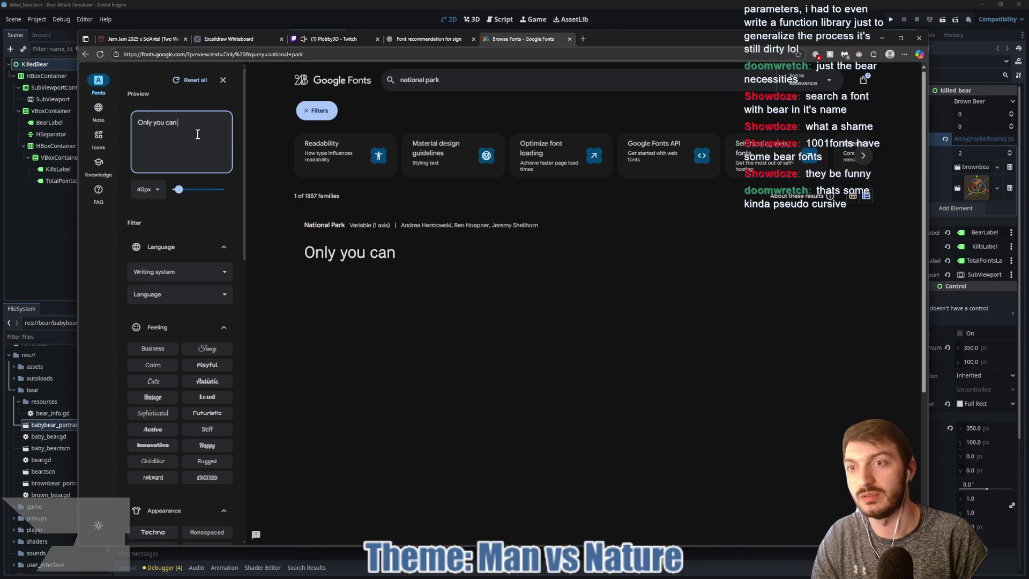
{"action": "type", "text": " prevent forest fires"}
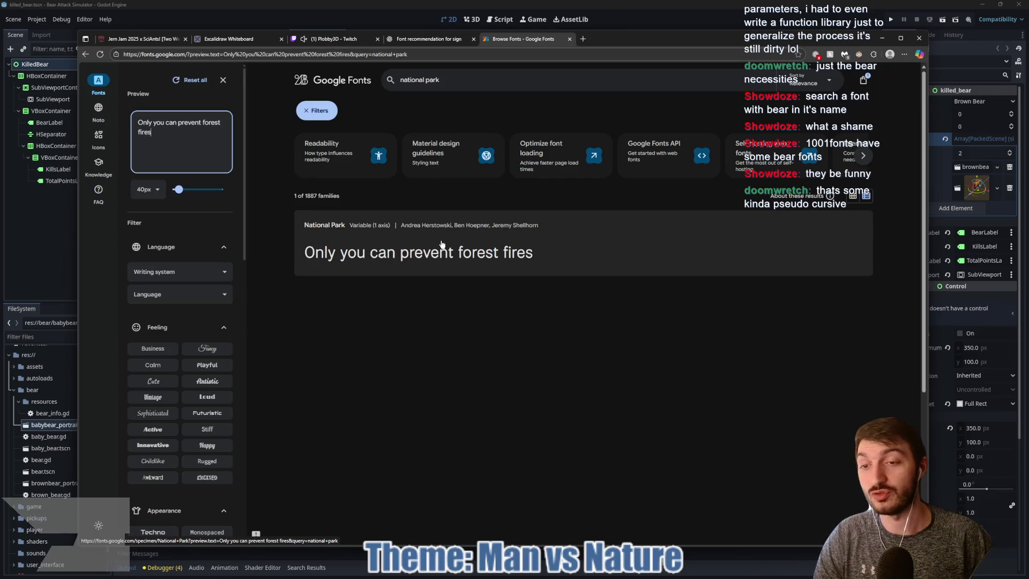
{"action": "left_click", "coordinate": [431, 39]}
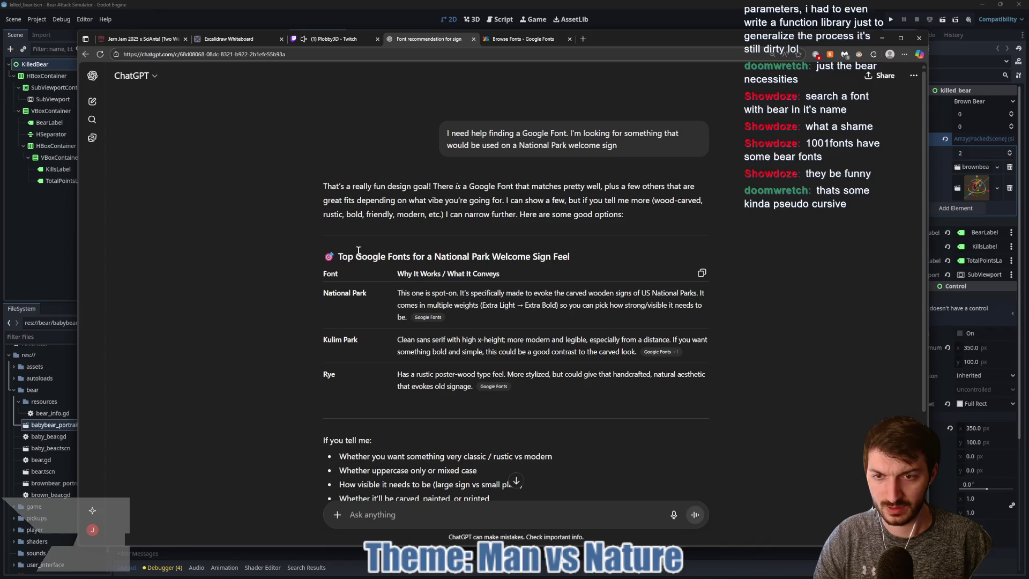
{"action": "left_click", "coordinate": [523, 39]}
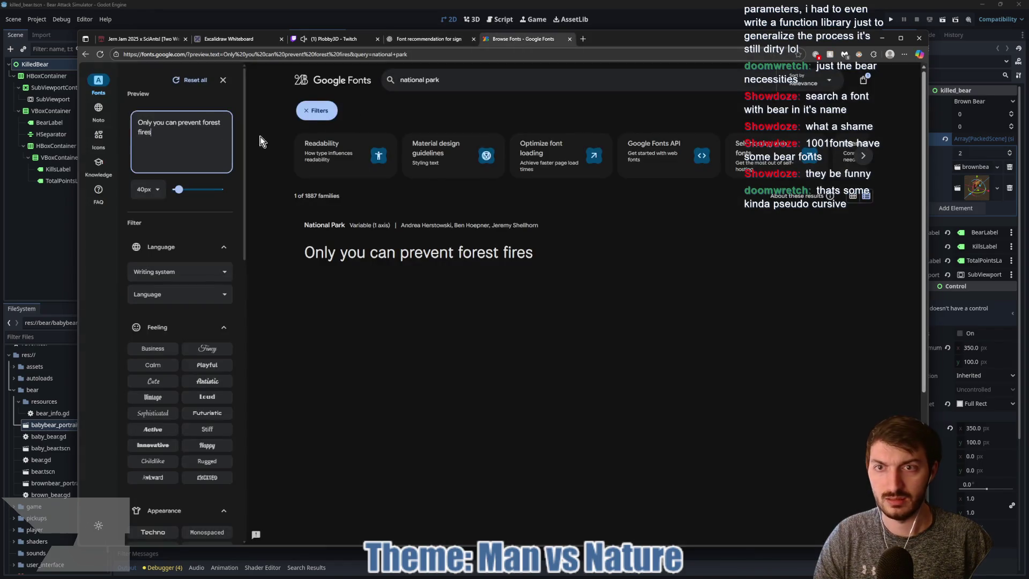
{"action": "left_click", "coordinate": [402, 80]}
{"action": "left_click_drag", "start_coordinate": [402, 80], "coordinate": [368, 82]}
{"action": "type", "text": "Rye"}
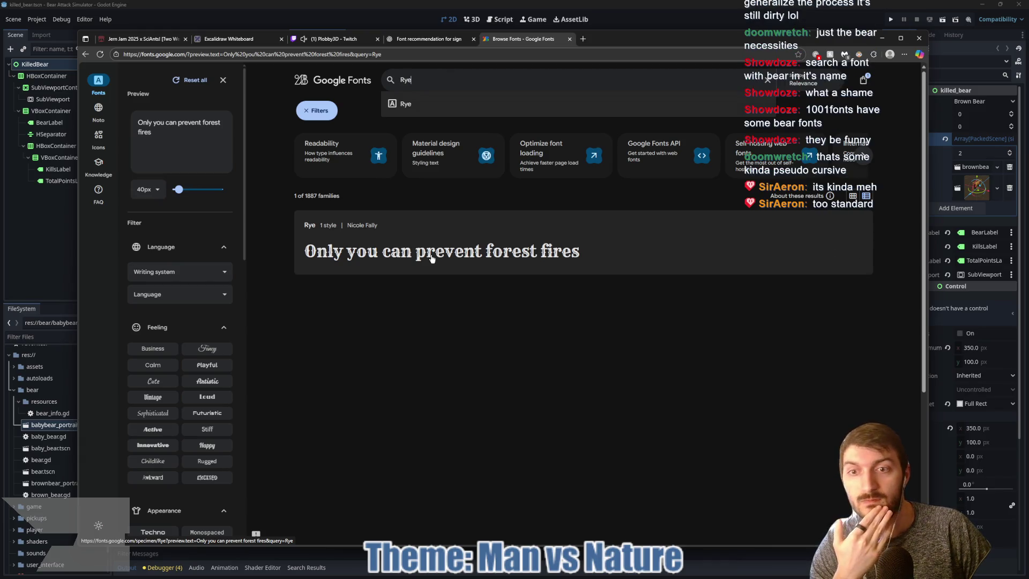
Open Rye's specimen page and scroll through it, rechecking ChatGPT's suggestions.
{"action": "left_click", "coordinate": [432, 259]}
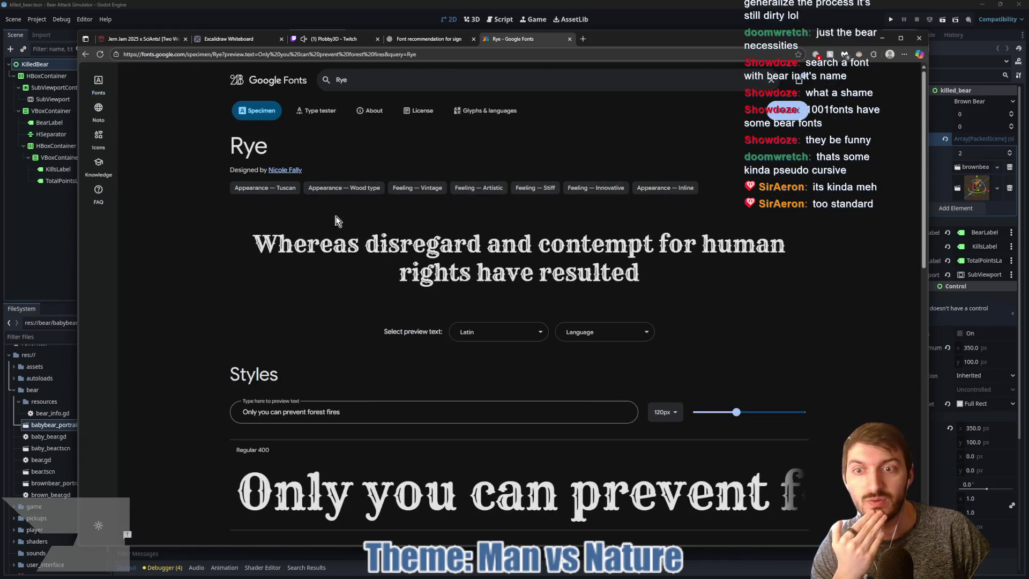
{"action": "scroll", "coordinate": [380, 320], "scroll_direction": "down", "scroll_amount": 3}
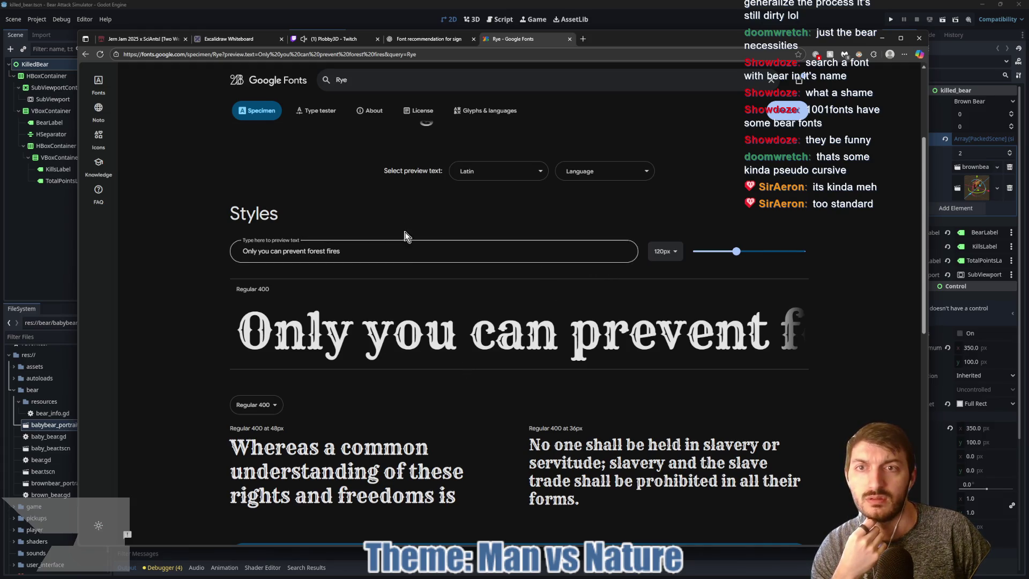
{"action": "left_click", "coordinate": [423, 40]}
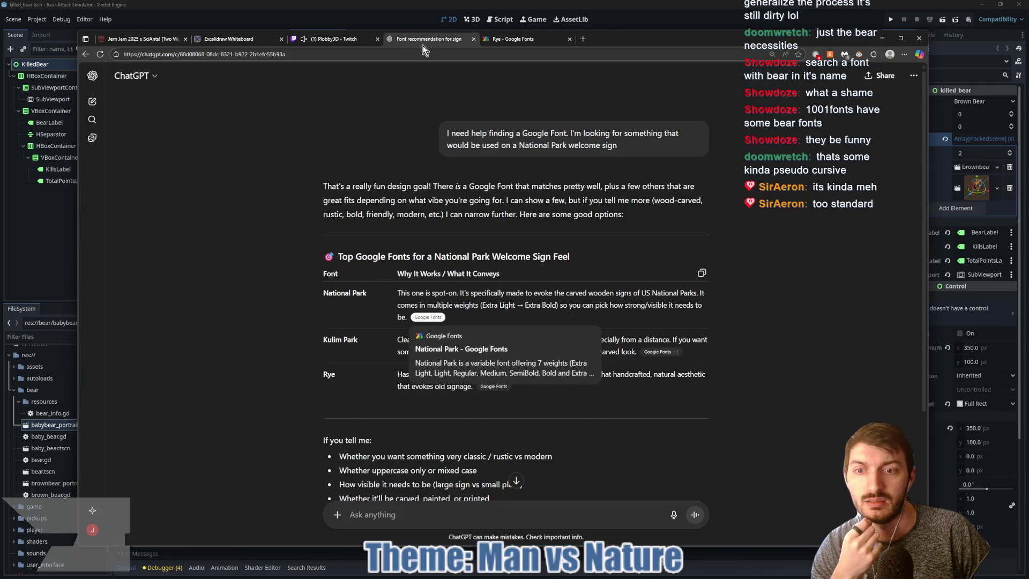
{"action": "left_click", "coordinate": [514, 39]}
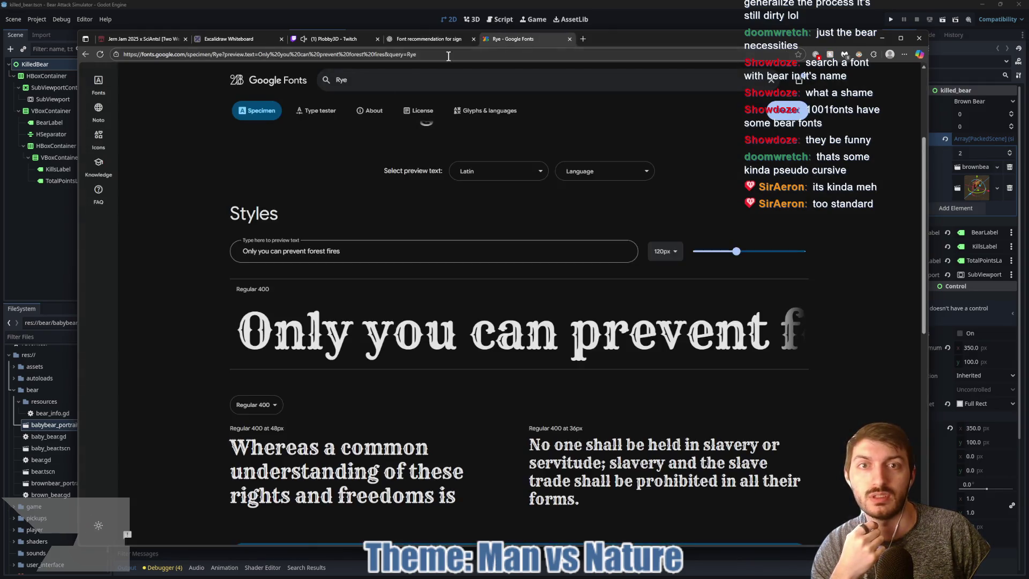
Search Google Fonts for 'Kulim park' to preview it with the forest-fires sentence.
{"action": "left_click", "coordinate": [330, 80]}
{"action": "type", "text": "Kulim par"}
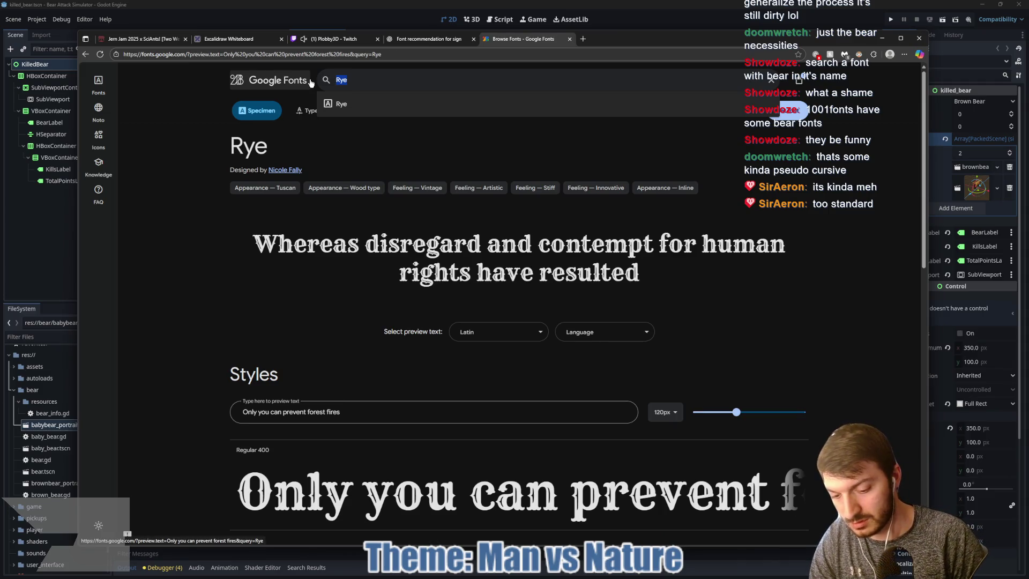
{"action": "type", "text": "k"}
{"action": "key", "text": "Return"}
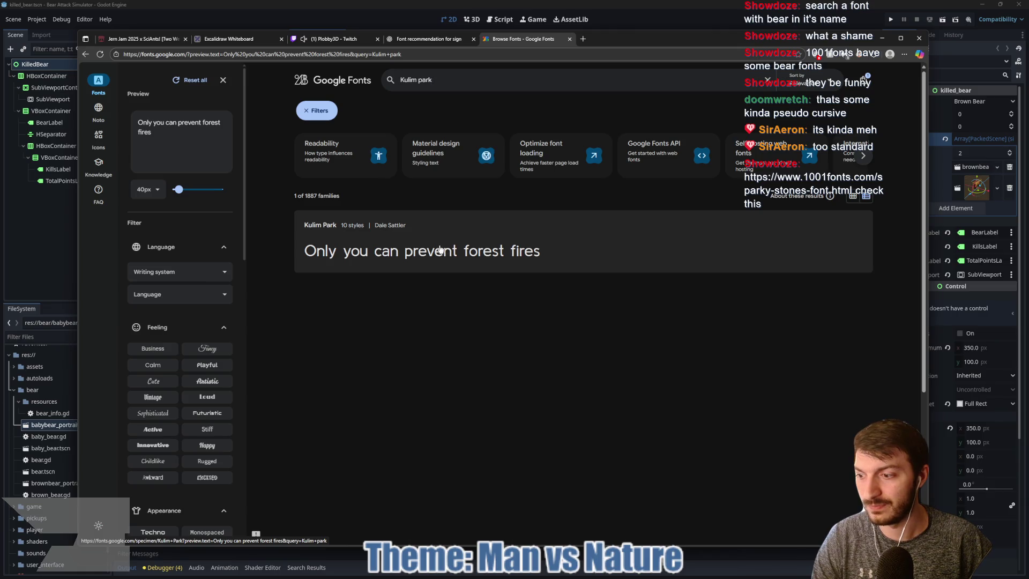
{"action": "left_click", "coordinate": [814, 191]}
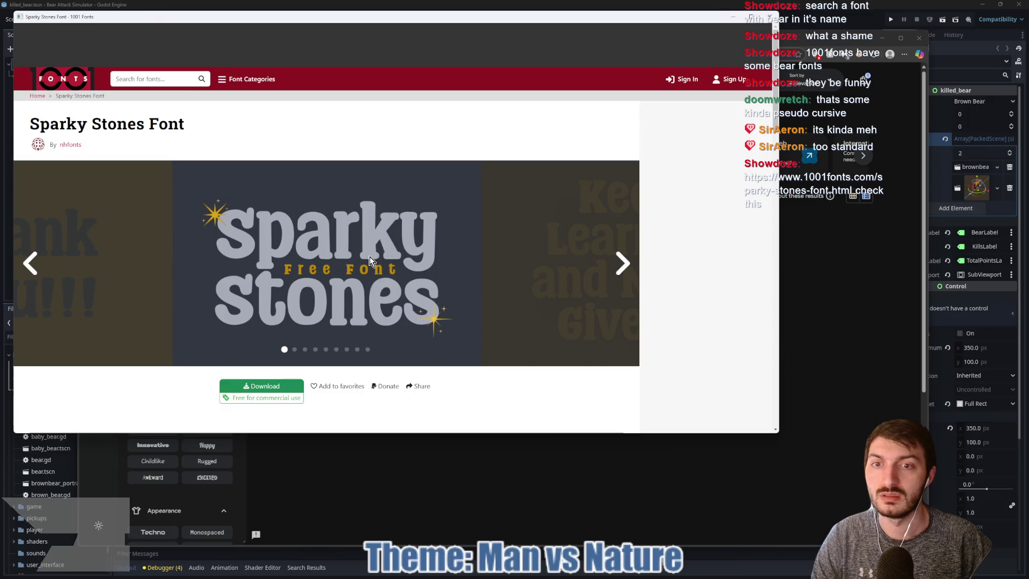
Preview 'Welcome to the Park!' in the Sparky Stones popup, then close the popup.
{"action": "scroll", "coordinate": [394, 265], "scroll_direction": "down", "scroll_amount": 2}
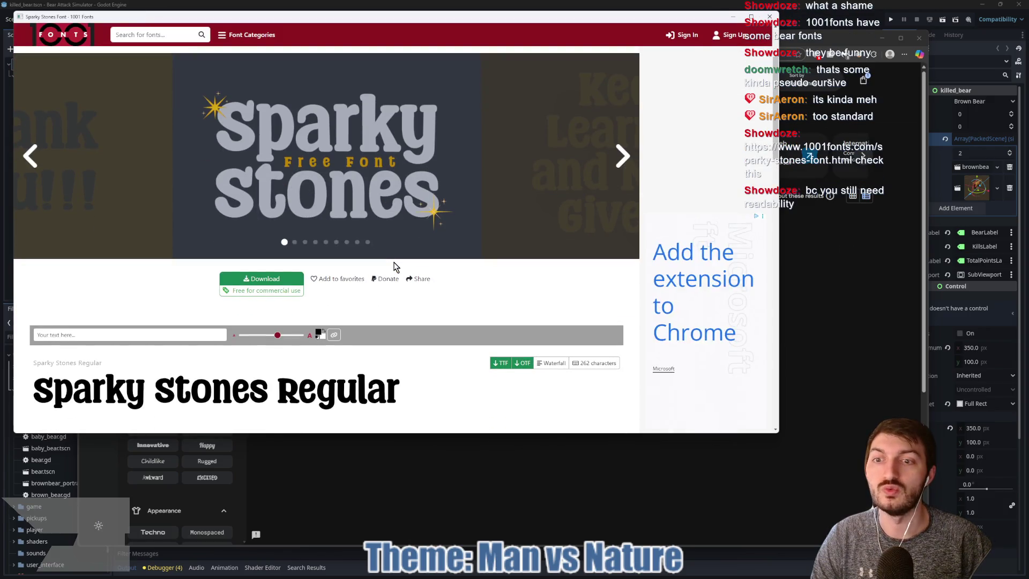
{"action": "scroll", "coordinate": [394, 266], "scroll_direction": "down", "scroll_amount": 3}
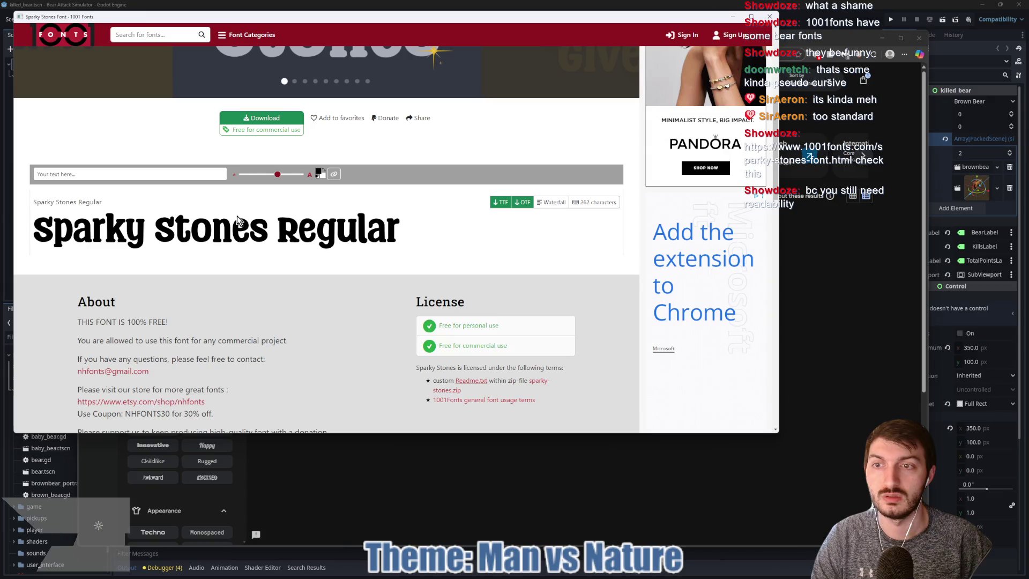
{"action": "left_click", "coordinate": [114, 173]}
{"action": "type", "text": "w"}
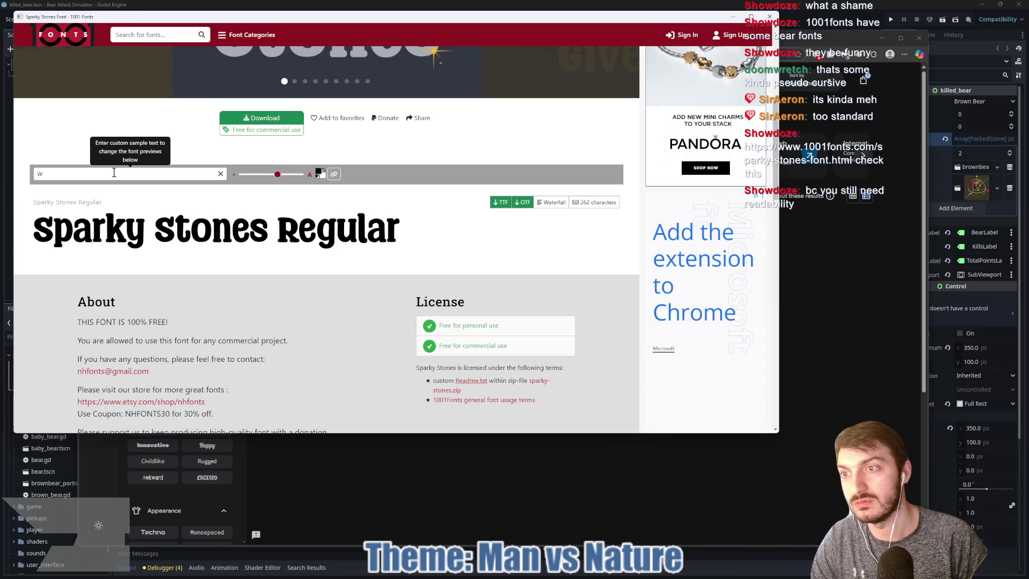
{"action": "type", "text": "me to the Park!"}
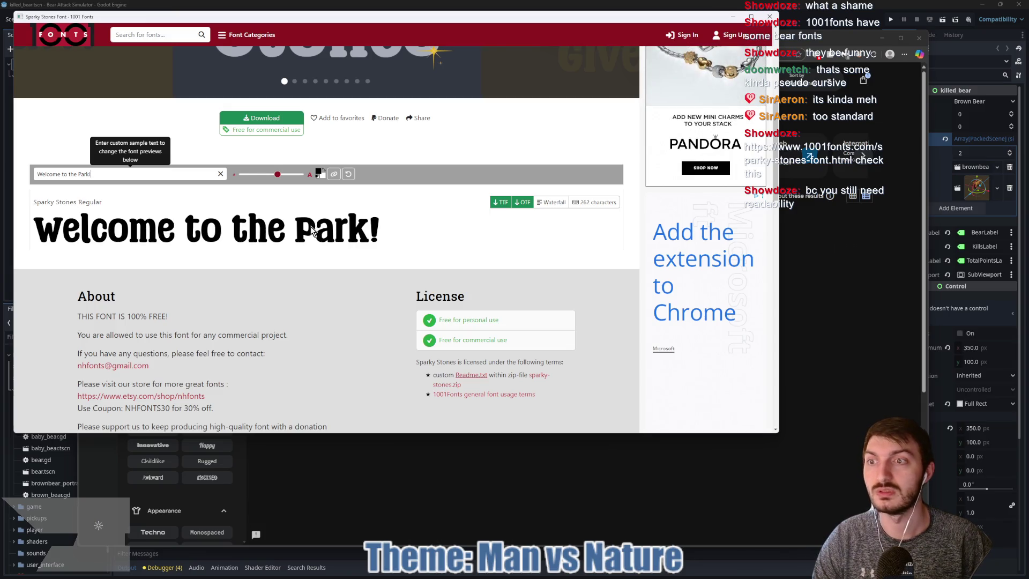
{"action": "mouse_move", "coordinate": [387, 20]}
{"action": "left_mouse_down"}
{"action": "mouse_move", "coordinate": [462, 27]}
{"action": "mouse_move", "coordinate": [538, 347]}
{"action": "mouse_move", "coordinate": [523, 329]}
{"action": "mouse_move", "coordinate": [496, 192]}
{"action": "mouse_move", "coordinate": [502, 66]}
{"action": "left_mouse_up"}
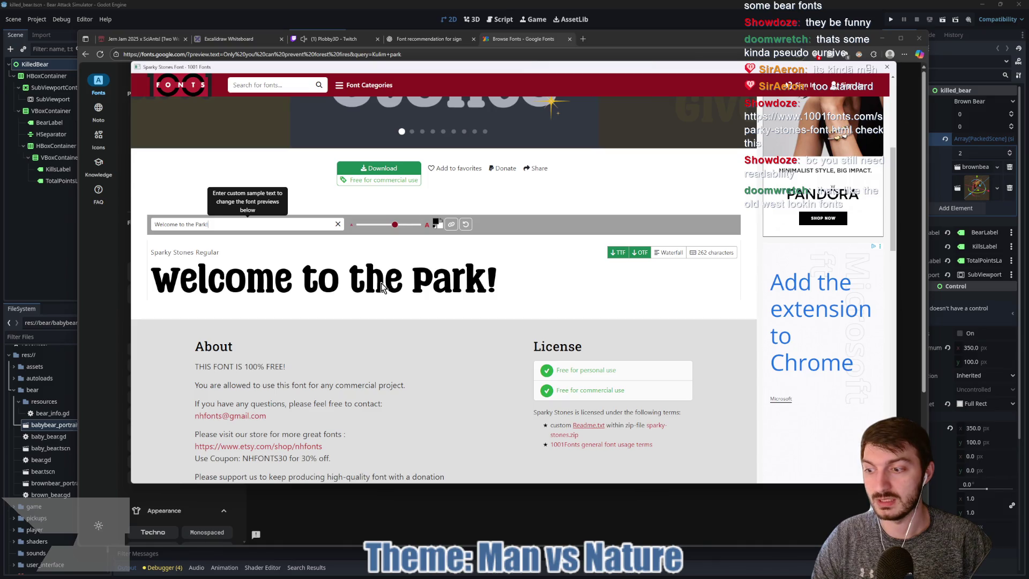
{"action": "left_click", "coordinate": [888, 69]}
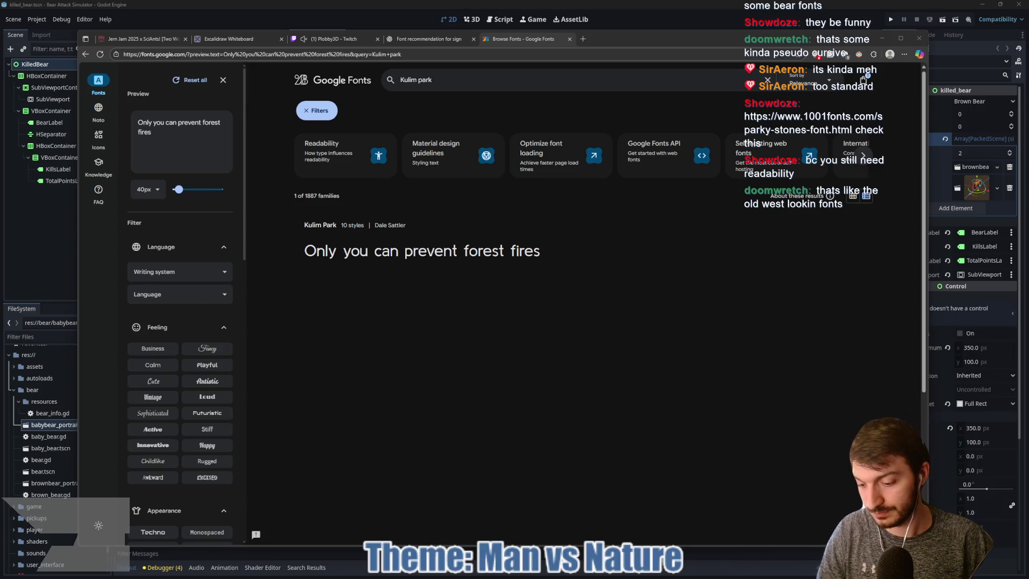
Load the Sparky Stones 1001 Fonts page in a new tab and start the download.
{"action": "left_click", "coordinate": [582, 38]}
{"action": "type", "text": "https://www.1001fonts.com/sparky-stones-font.html"}
{"action": "key", "text": "Return"}
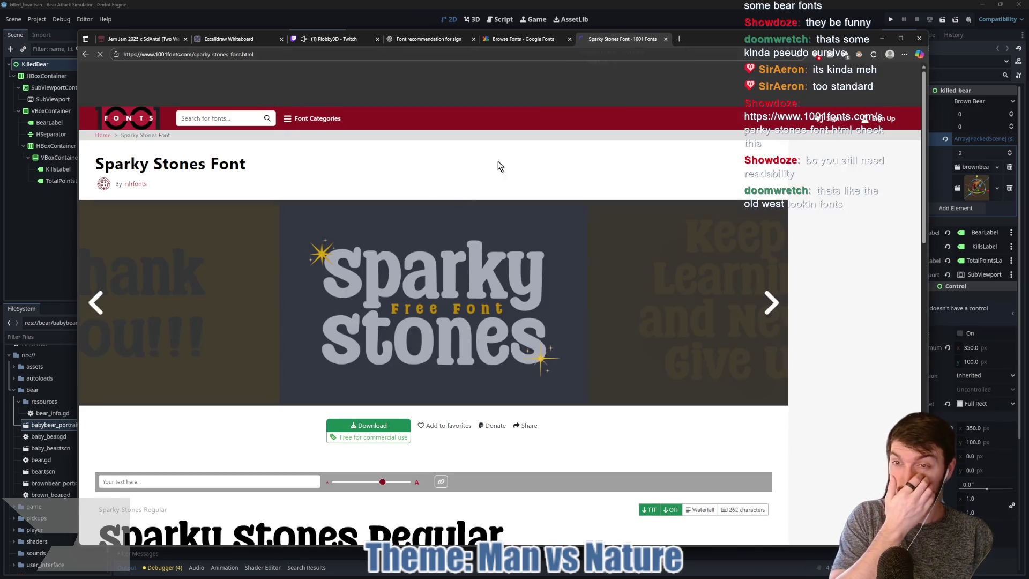
{"action": "scroll", "coordinate": [441, 215], "scroll_direction": "down", "scroll_amount": 2}
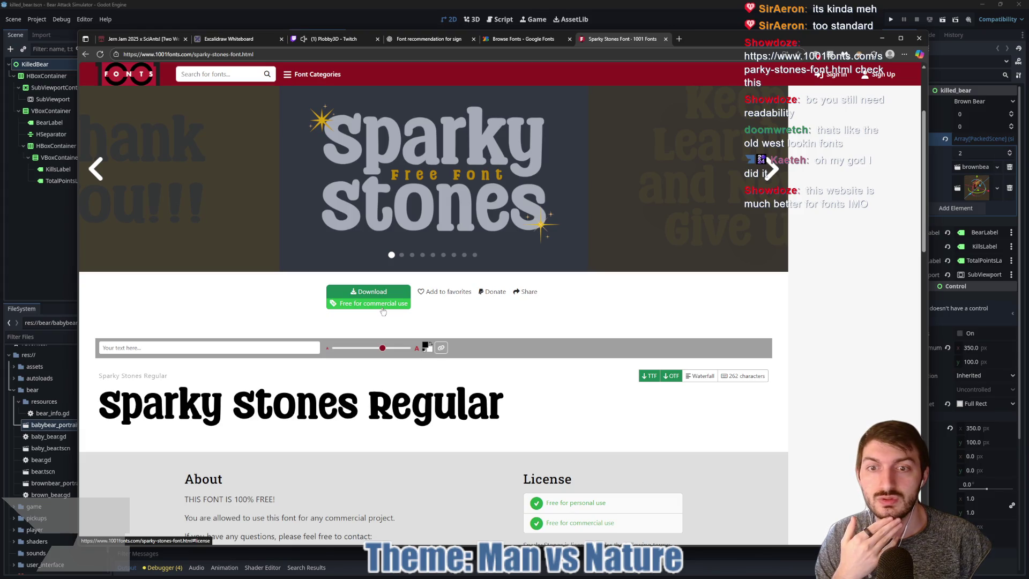
{"action": "left_click", "coordinate": [770, 171]}
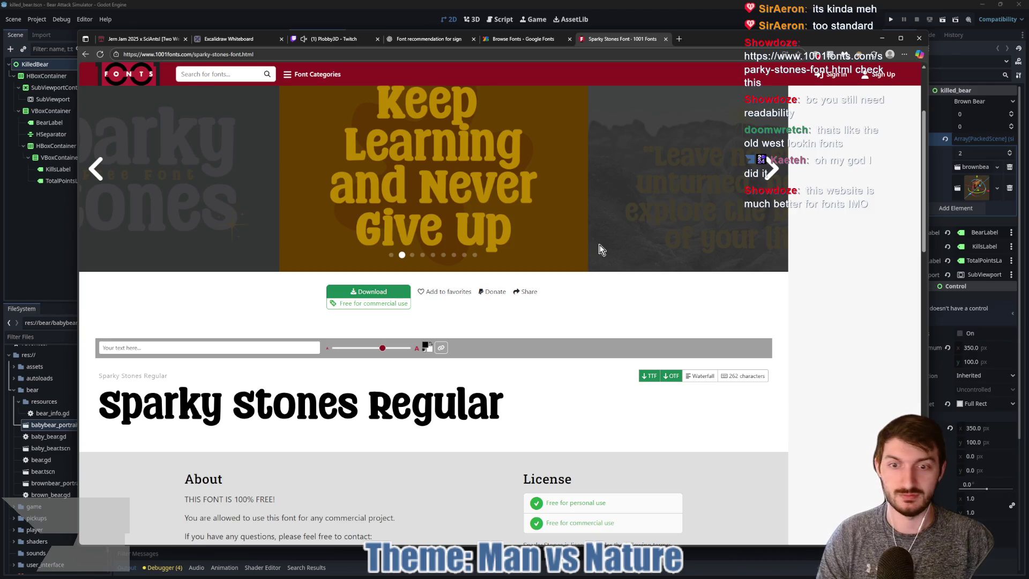
{"action": "left_click", "coordinate": [389, 291]}
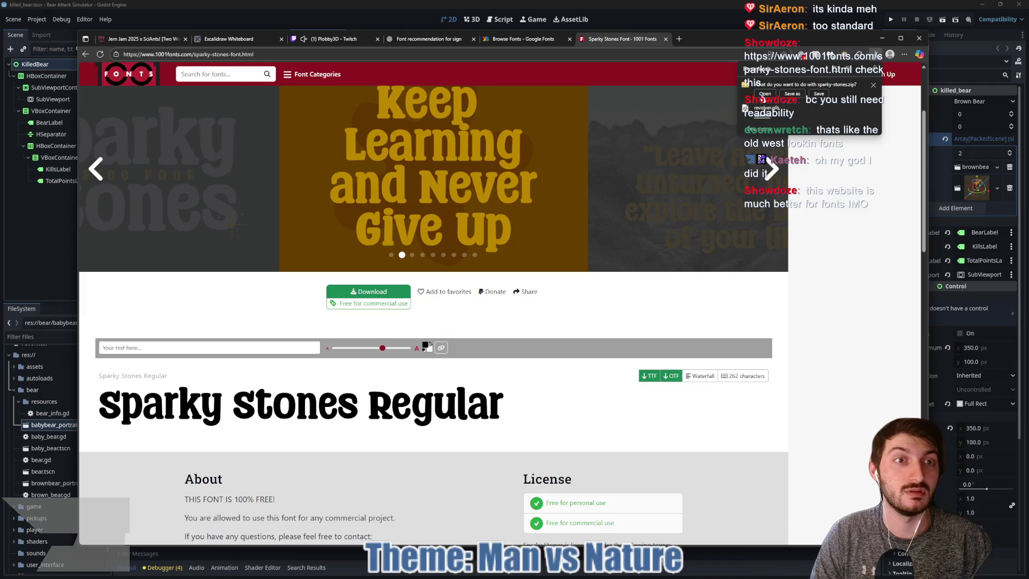
Save sparky-stones.zip to the Desktop using Save as.
{"action": "left_click", "coordinate": [791, 98]}
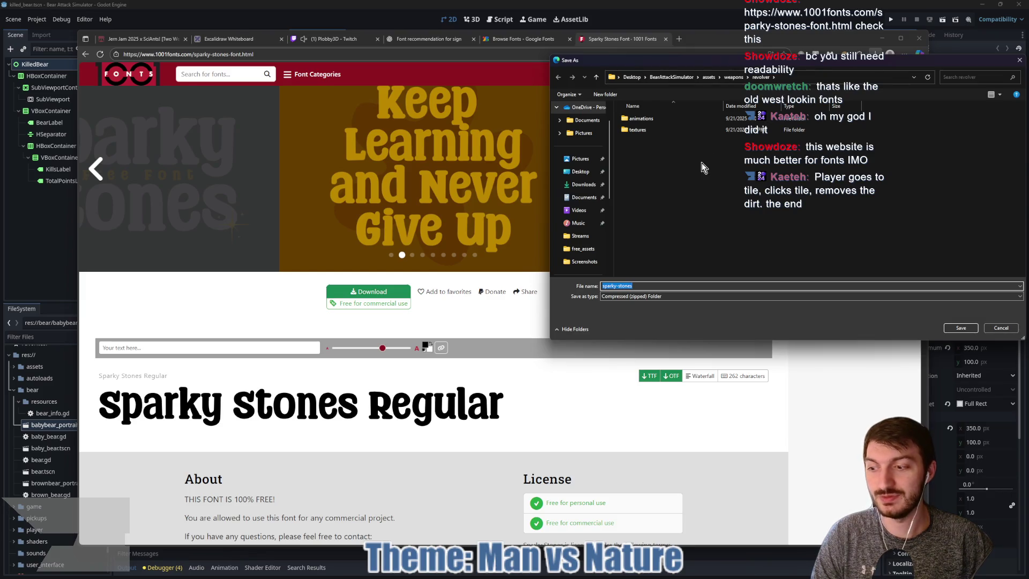
{"action": "left_click_drag", "start_coordinate": [720, 60], "coordinate": [477, 72]}
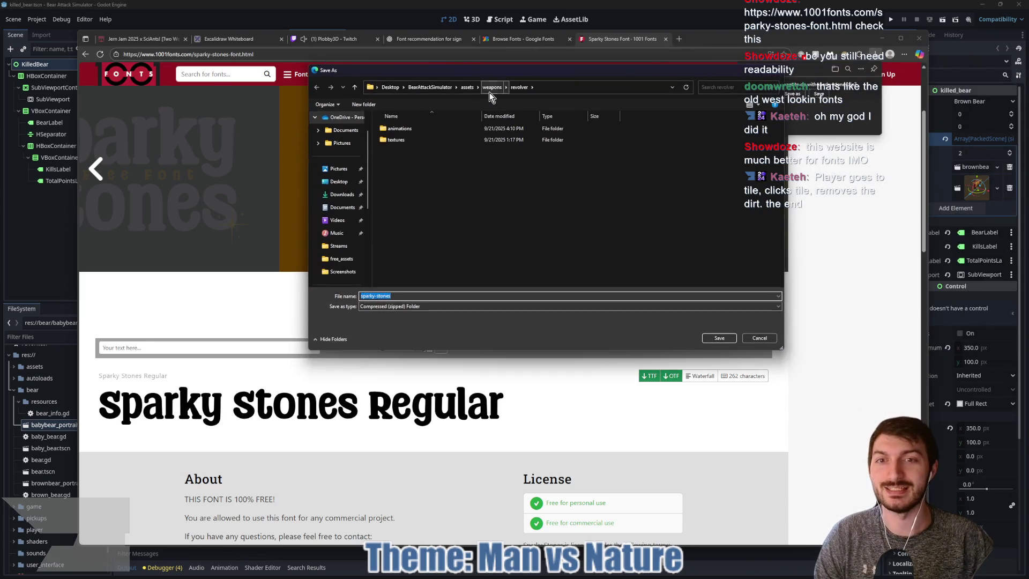
{"action": "left_click", "coordinate": [336, 183]}
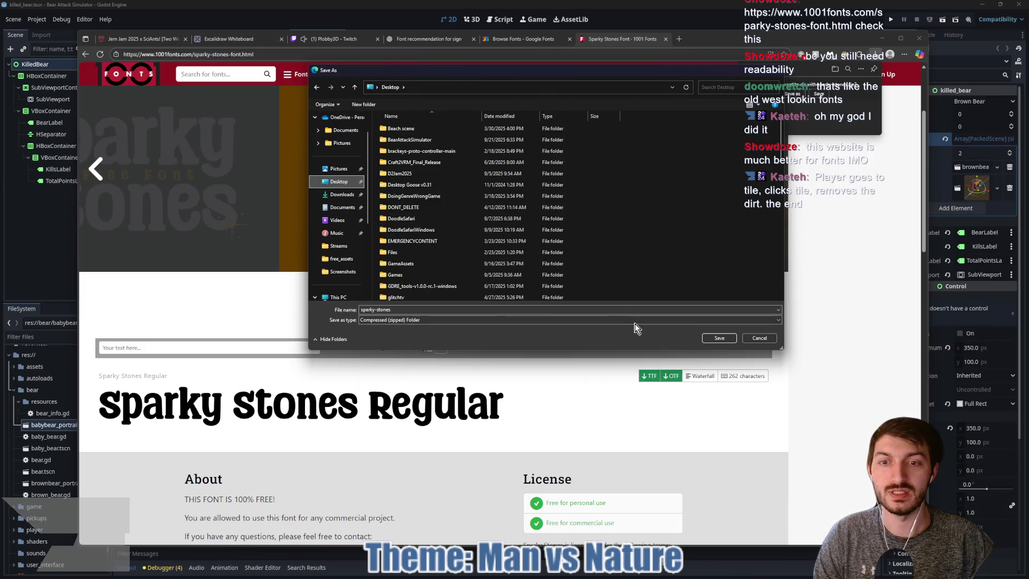
{"action": "left_click", "coordinate": [719, 338]}
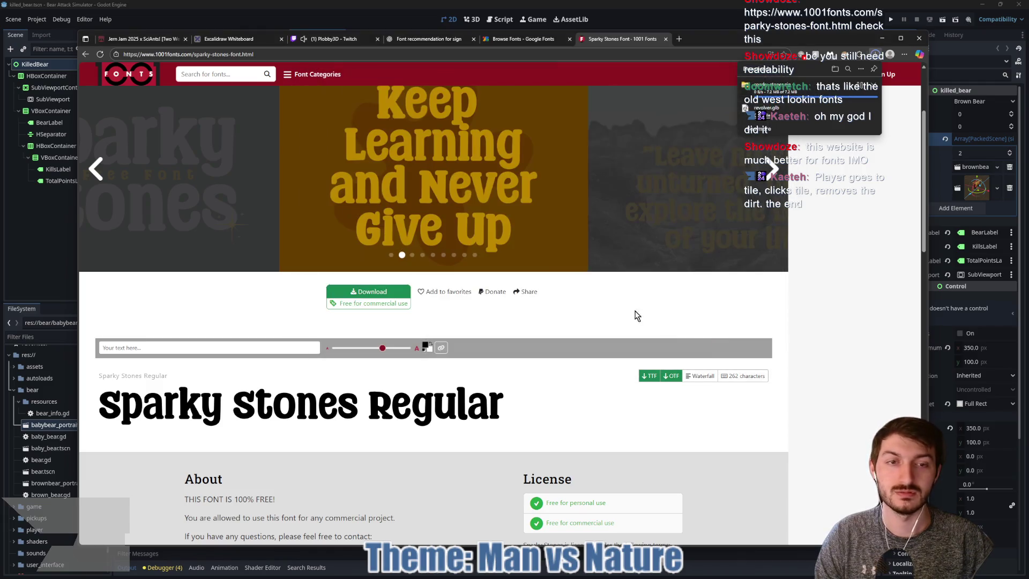
Extract the zip into a sparky-stones folder and read the Readme licence.
{"action": "left_click", "coordinate": [860, 87]}
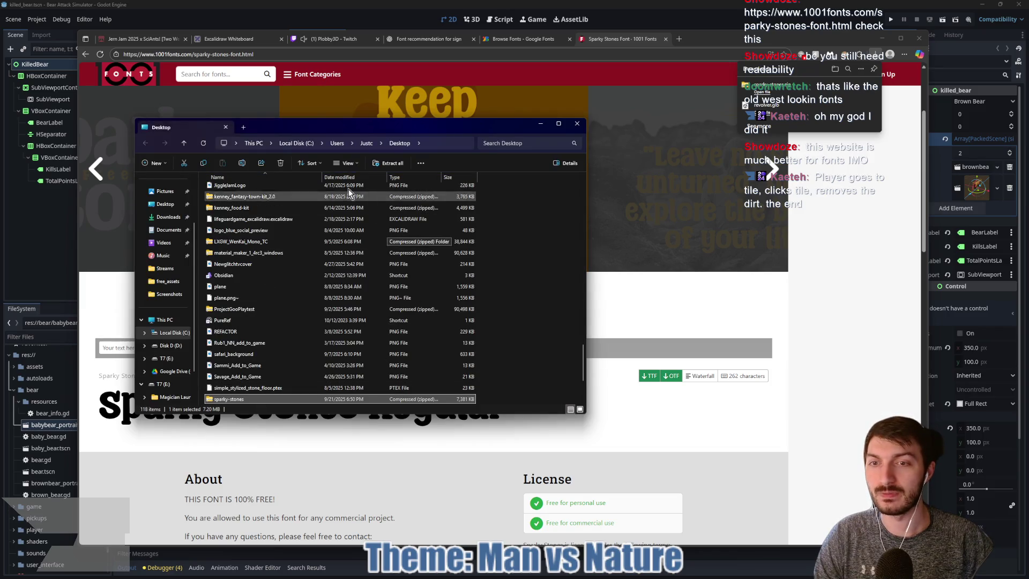
{"action": "left_click", "coordinate": [397, 164]}
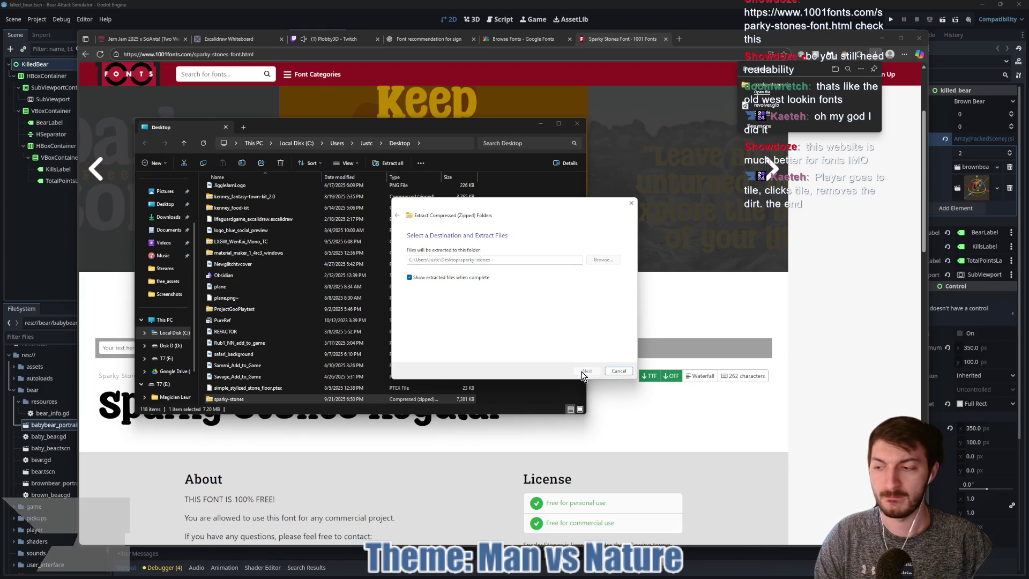
{"action": "left_click", "coordinate": [580, 369]}
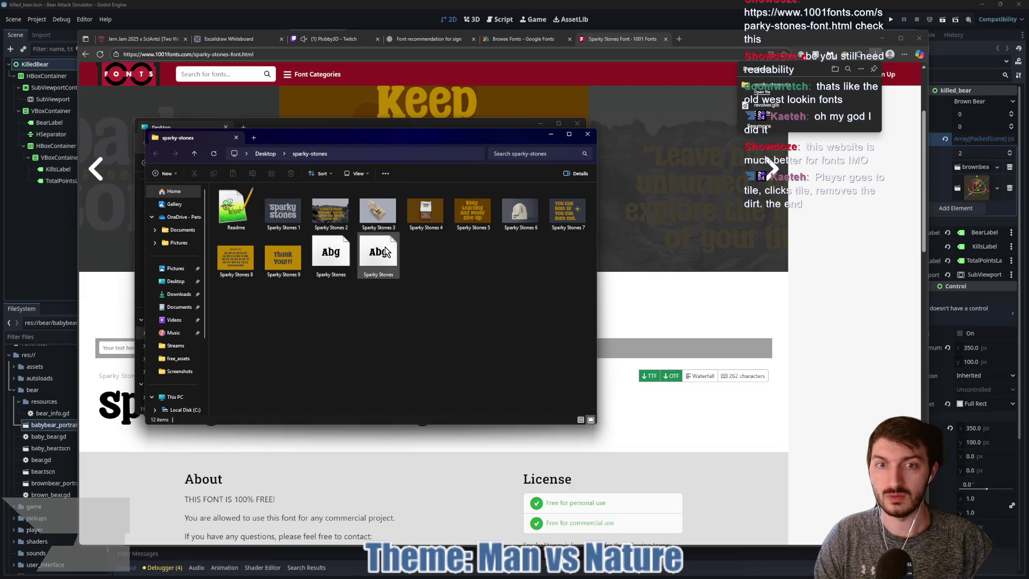
{"action": "left_click", "coordinate": [232, 225]}
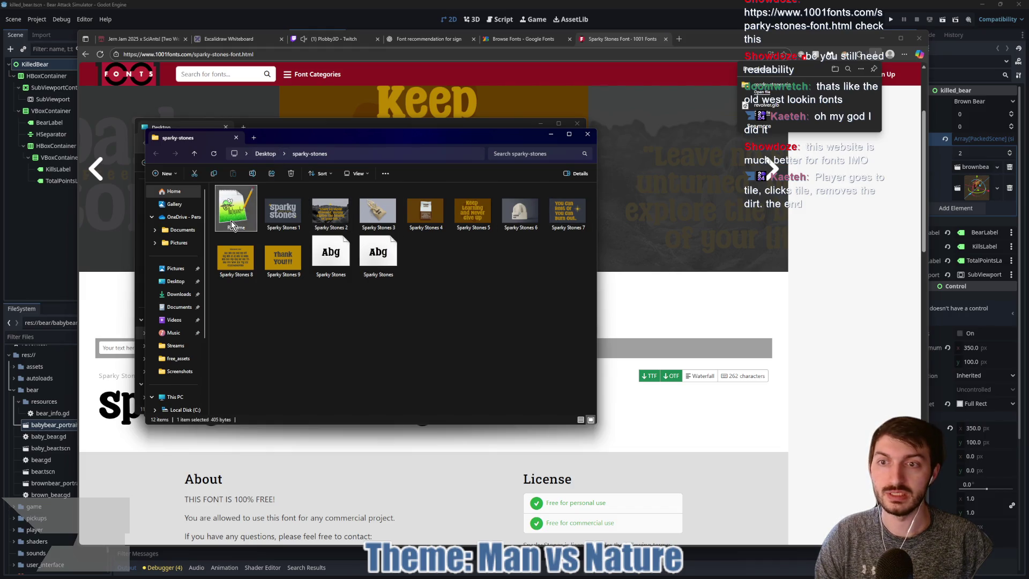
{"action": "double_click", "coordinate": [233, 224]}
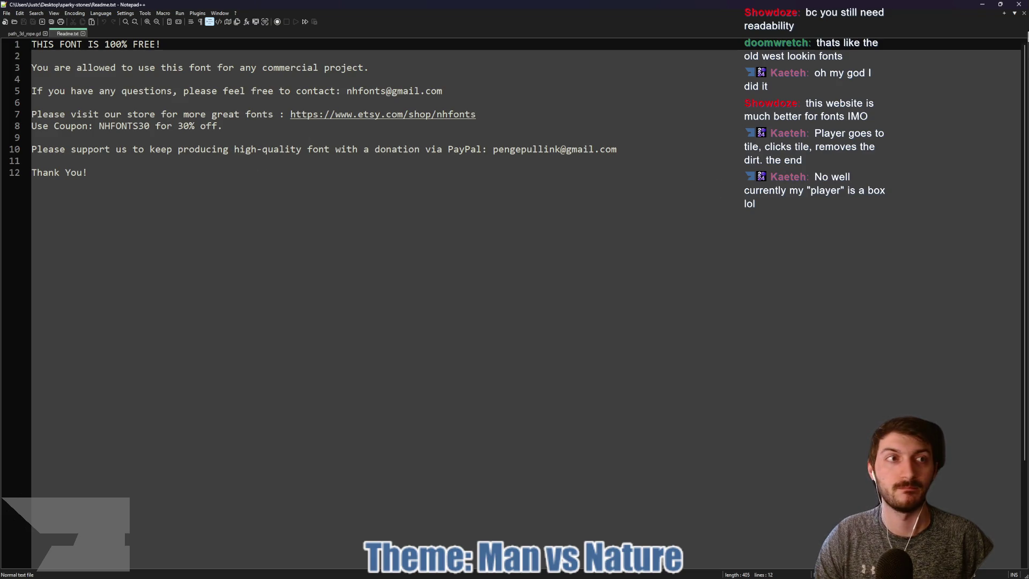
{"action": "left_click", "coordinate": [1000, 4]}
{"action": "left_click", "coordinate": [1004, 60]}
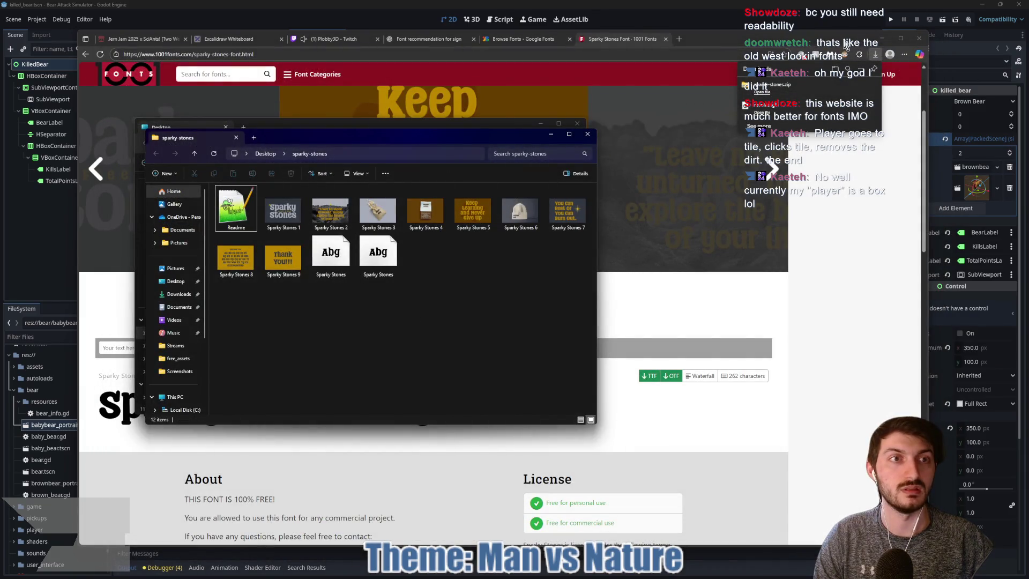
Close the 1001 Fonts and Google Fonts tabs, leaving ChatGPT's suggestions showing.
{"action": "left_click", "coordinate": [634, 44]}
{"action": "key", "text": "ctrl+w"}
{"action": "left_click", "coordinate": [569, 39]}
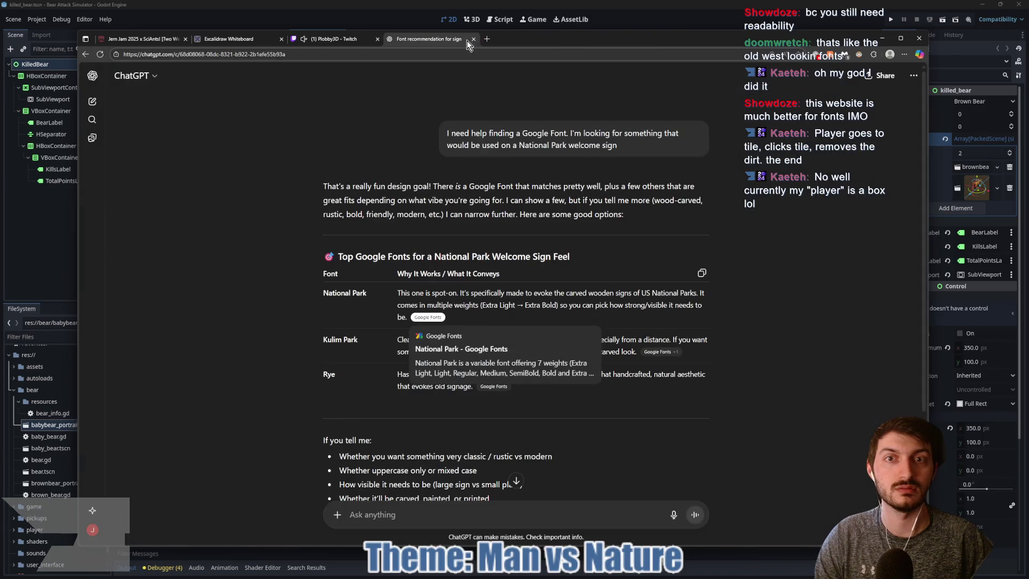
Close the ChatGPT tab, return to Godot, and fold the bear and resources folders in FileSystem.
{"action": "left_click", "coordinate": [476, 39]}
{"action": "key", "text": "alt+Tab"}
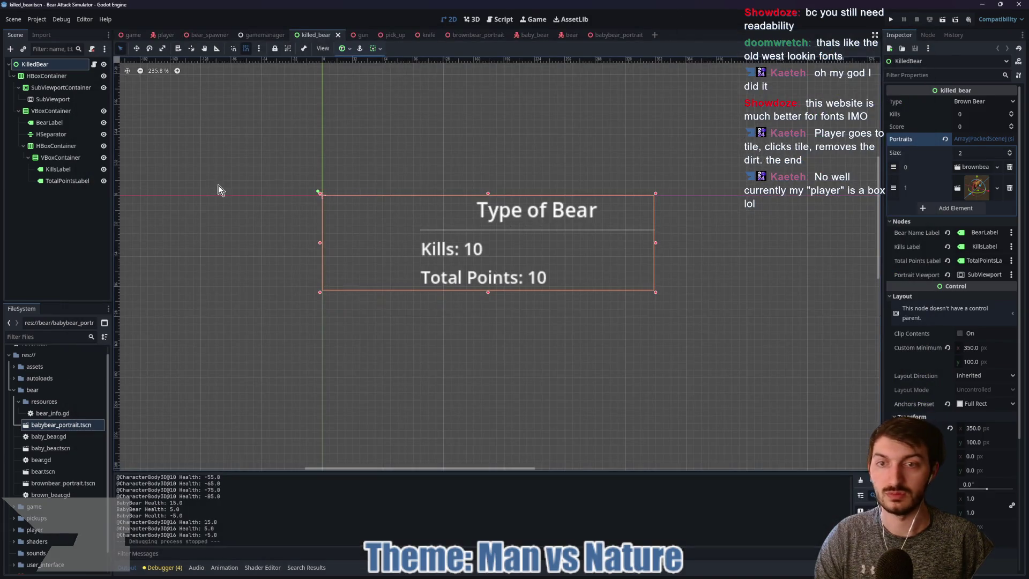
{"action": "left_click", "coordinate": [14, 389]}
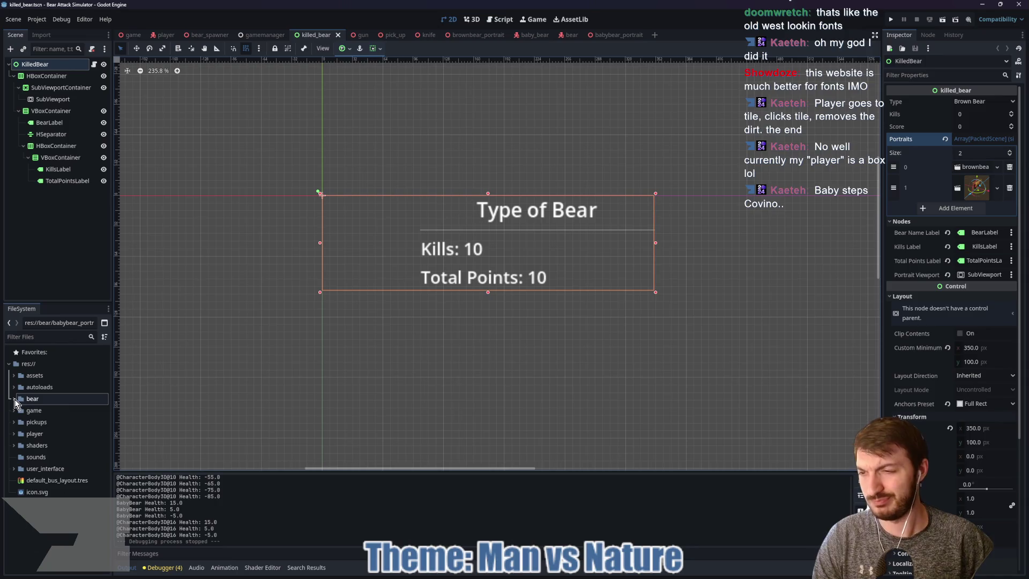
{"action": "left_click", "coordinate": [14, 400]}
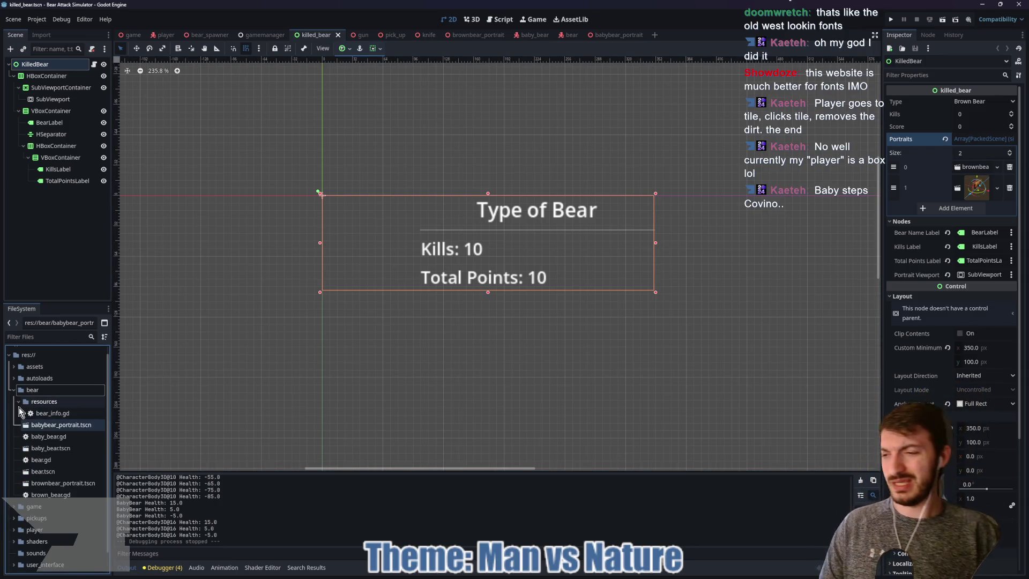
{"action": "left_click", "coordinate": [19, 403]}
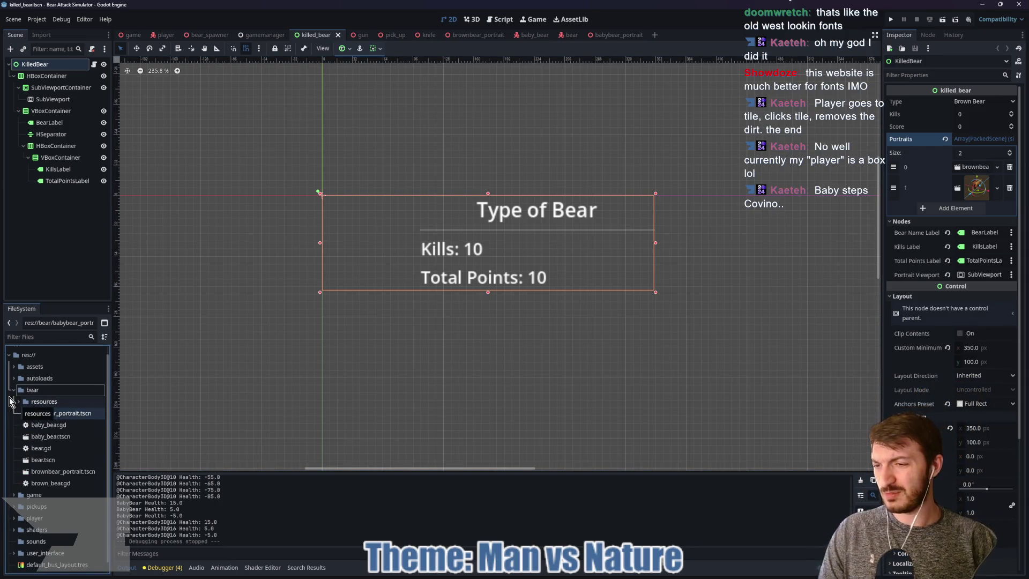
Expand the assets folder, collapse its bear and free_assets subfolders, and bring back the sparky-stones window.
{"action": "left_click", "coordinate": [15, 391]}
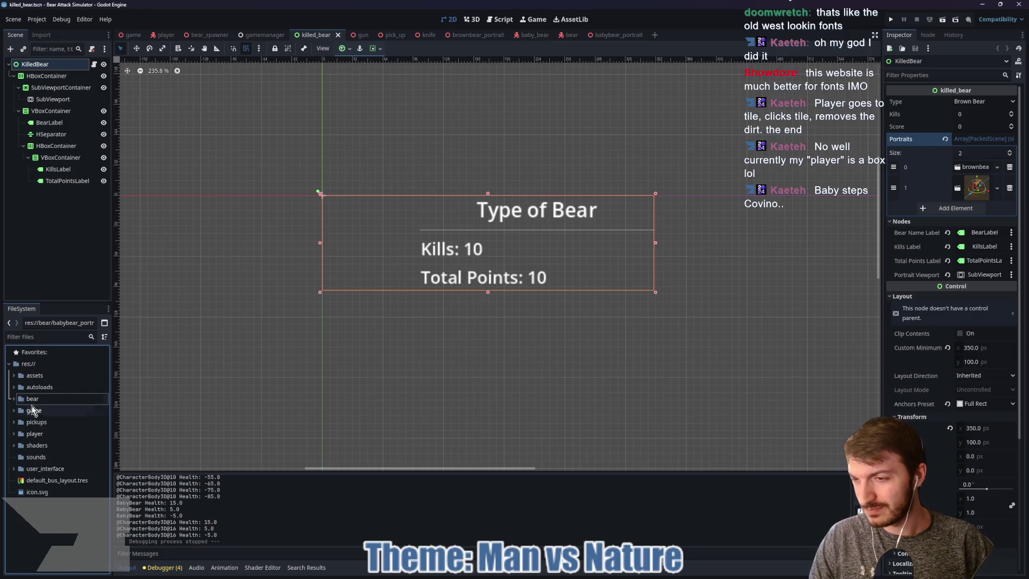
{"action": "left_click", "coordinate": [15, 375]}
{"action": "left_click", "coordinate": [18, 379]}
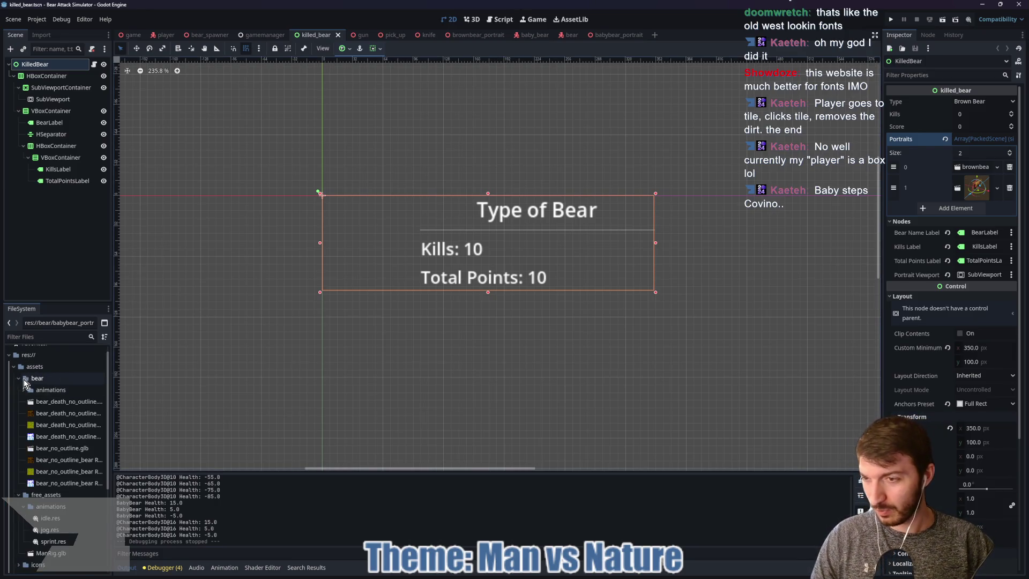
{"action": "left_click", "coordinate": [18, 389]}
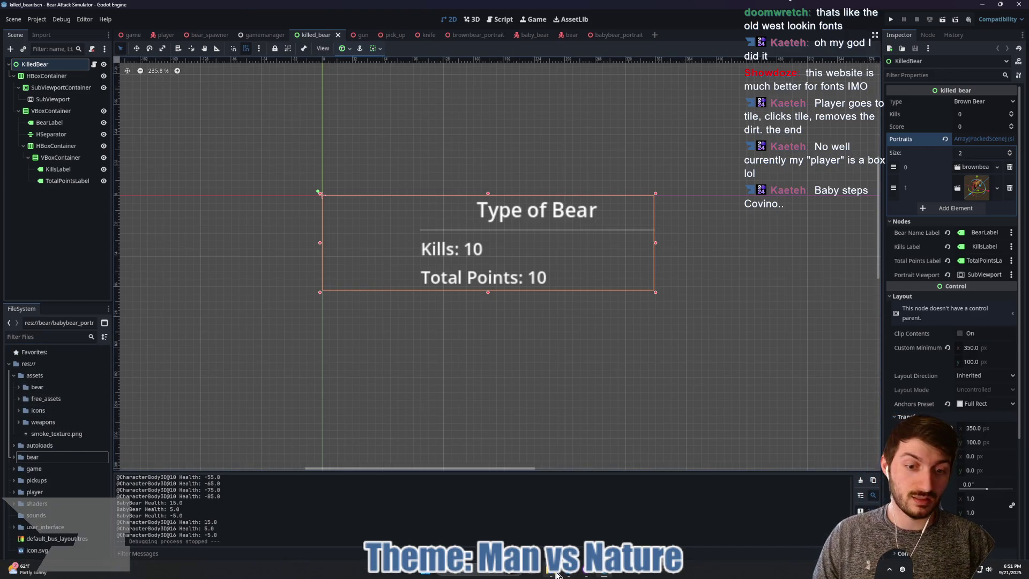
{"action": "mouse_move", "coordinate": [560, 573]}
{"action": "left_click", "coordinate": [663, 523]}
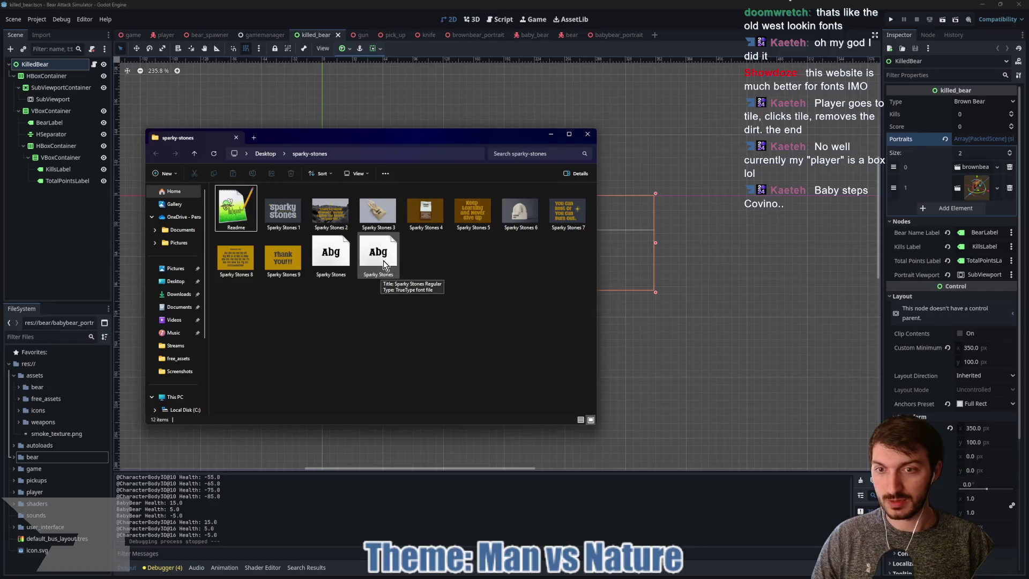
Select the Sparky Stones font and open Desktop > BearAttackSimulator > assets in a second Explorer window.
{"action": "mouse_move", "coordinate": [375, 267]}
{"action": "left_mouse_down"}
{"action": "mouse_move", "coordinate": [365, 316]}
{"action": "mouse_move", "coordinate": [216, 336]}
{"action": "mouse_move", "coordinate": [20, 437]}
{"action": "mouse_move", "coordinate": [21, 378]}
{"action": "mouse_move", "coordinate": [35, 384]}
{"action": "mouse_move", "coordinate": [416, 296]}
{"action": "left_mouse_up"}
{"action": "mouse_move", "coordinate": [545, 560]}
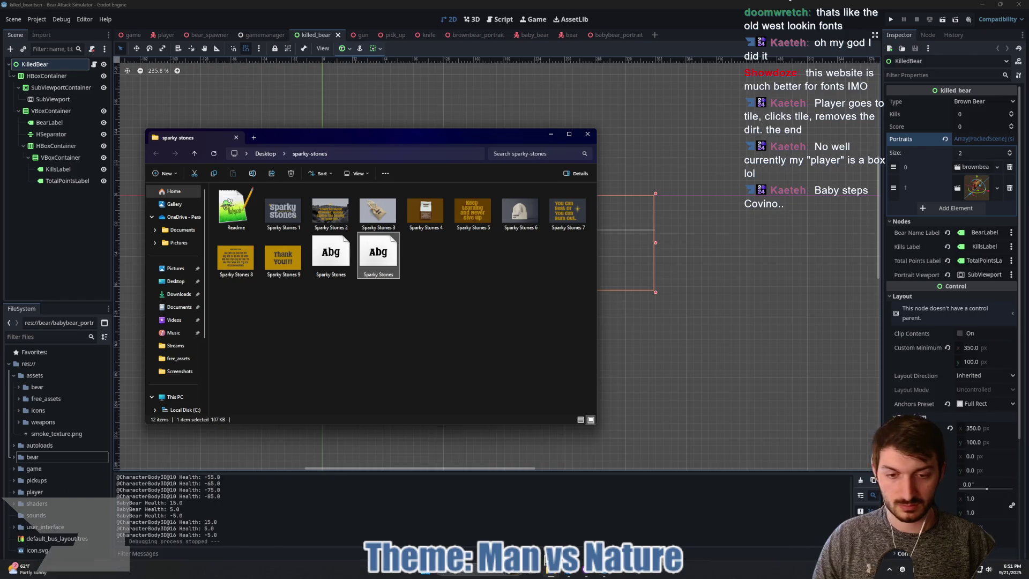
{"action": "mouse_move", "coordinate": [557, 576]}
{"action": "left_click", "coordinate": [580, 526]}
{"action": "mouse_move", "coordinate": [355, 124]}
{"action": "left_mouse_down"}
{"action": "mouse_move", "coordinate": [742, 120]}
{"action": "mouse_move", "coordinate": [719, 129]}
{"action": "left_mouse_up"}
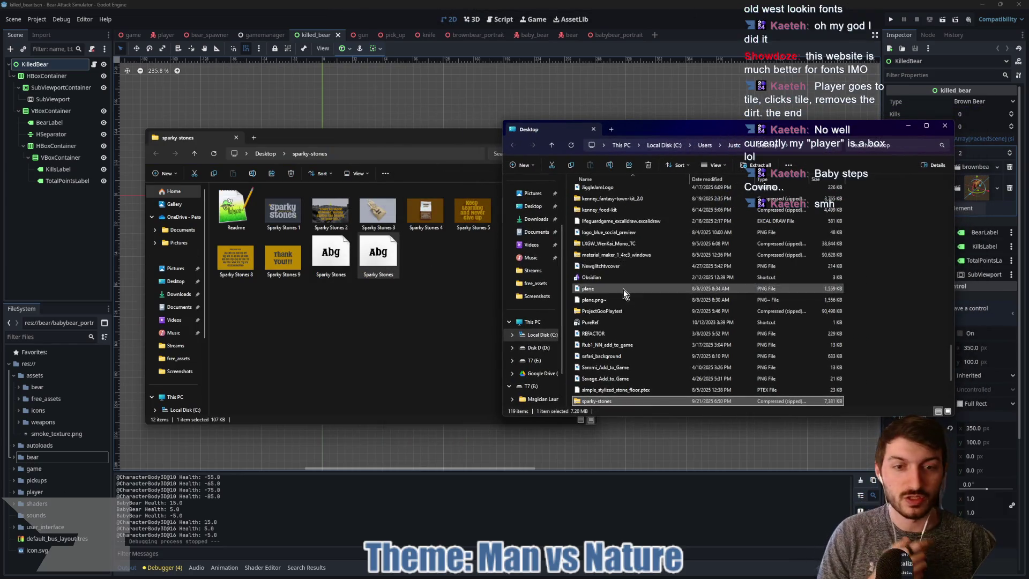
{"action": "scroll", "coordinate": [658, 303], "scroll_direction": "up", "scroll_amount": 5}
{"action": "scroll", "coordinate": [658, 301], "scroll_direction": "up", "scroll_amount": 10}
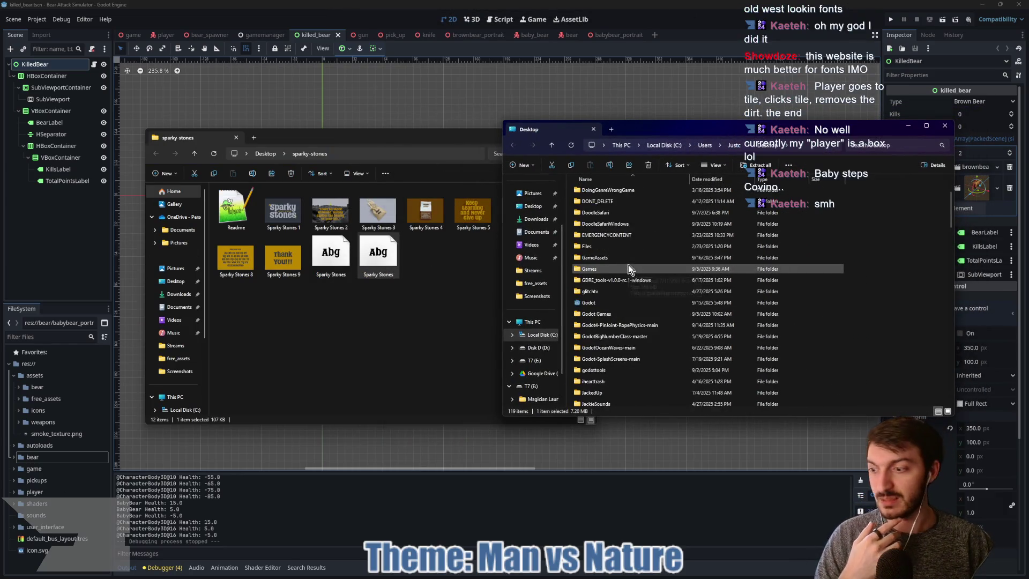
{"action": "double_click", "coordinate": [605, 203]}
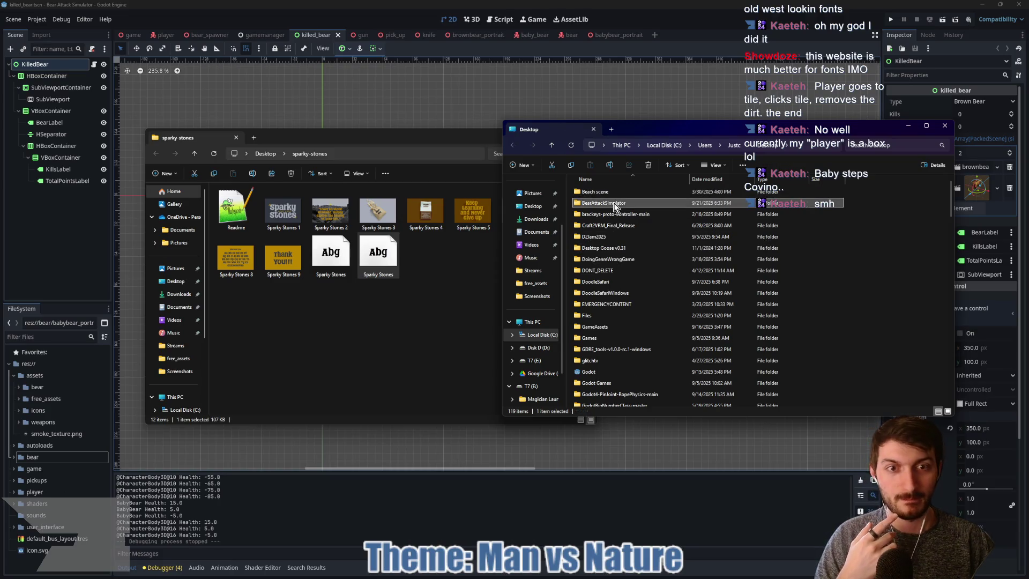
{"action": "double_click", "coordinate": [592, 214]}
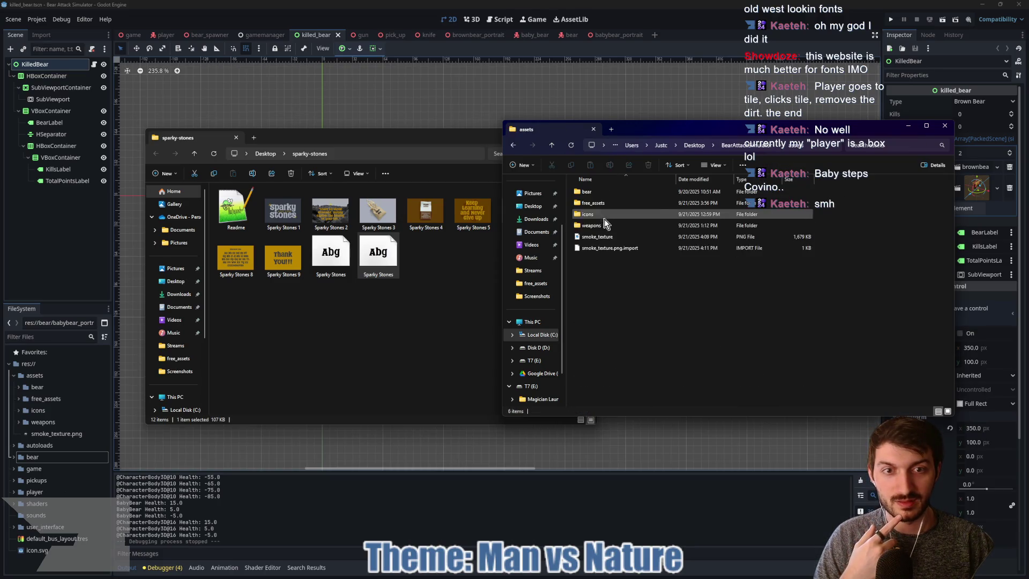
Copy the Sparky Stones font file into the project's assets folder and return to Godot.
{"action": "left_click", "coordinate": [378, 257]}
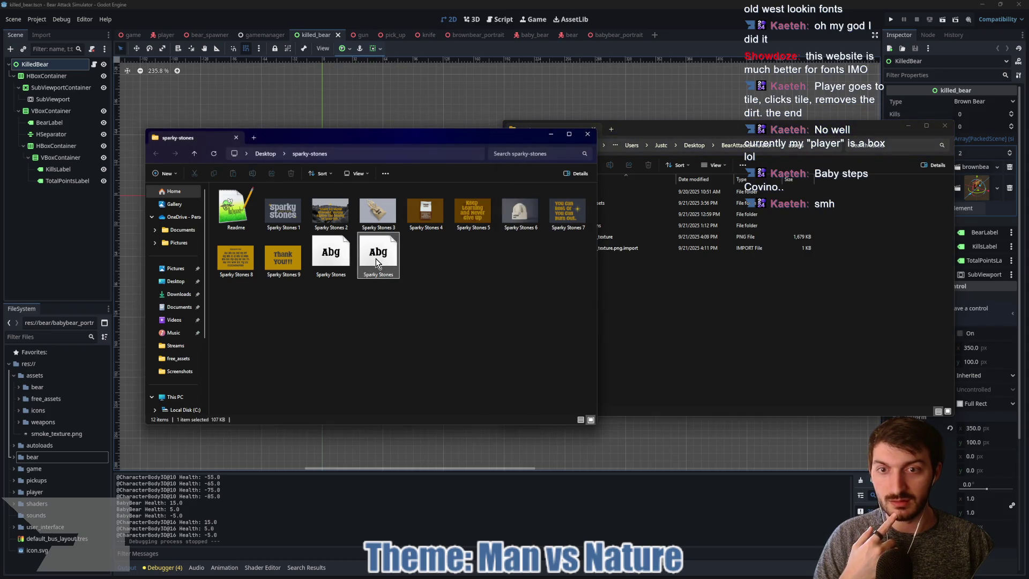
{"action": "key", "text": "ctrl+c"}
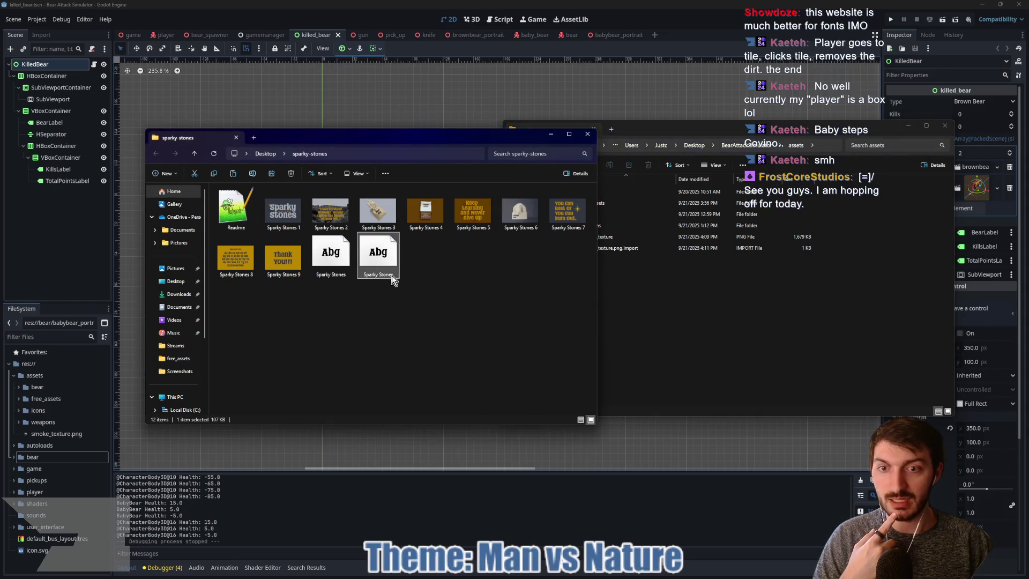
{"action": "left_click", "coordinate": [670, 325]}
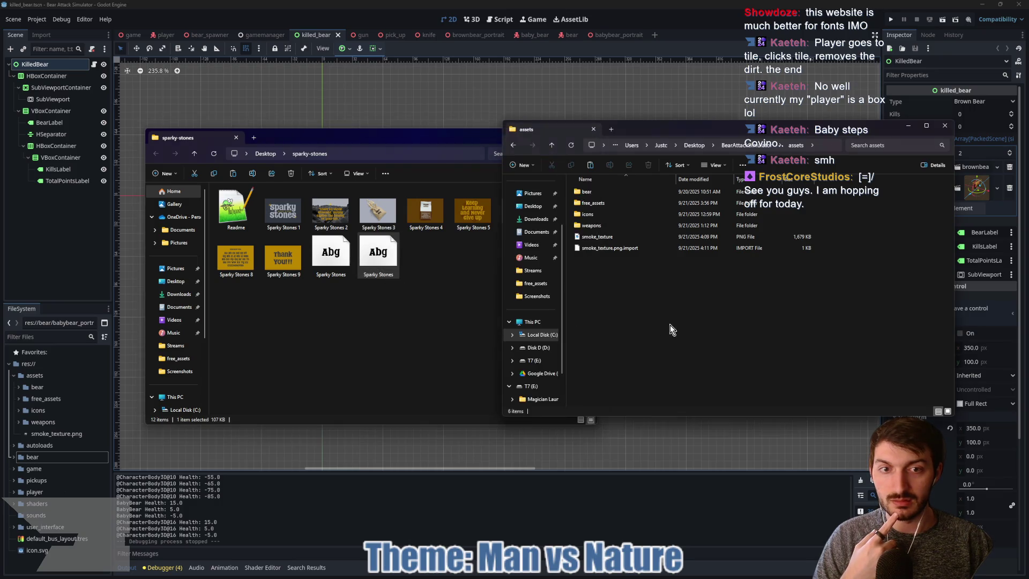
{"action": "key", "text": "ctrl+v"}
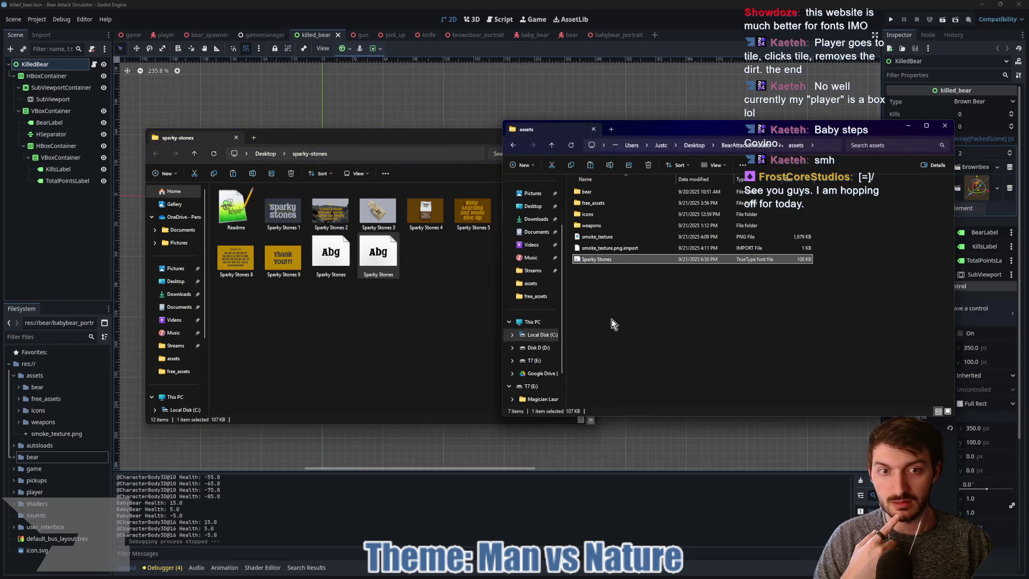
{"action": "left_click", "coordinate": [8, 233]}
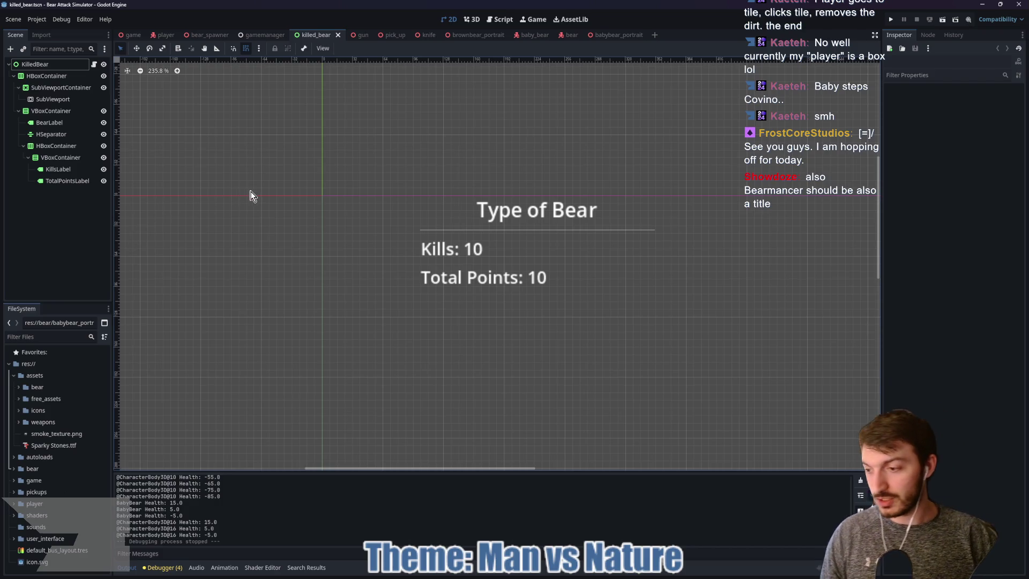
Open Project Settings on the General tab and enter 'font' in the setting-name field.
{"action": "left_click", "coordinate": [21, 23]}
{"action": "left_click", "coordinate": [20, 24]}
{"action": "left_click", "coordinate": [20, 23]}
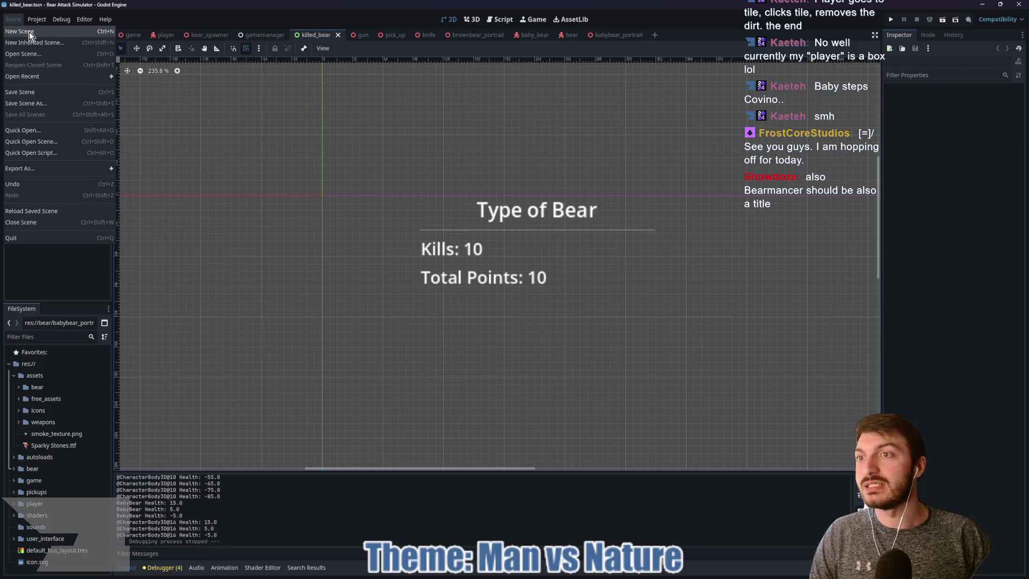
{"action": "left_click", "coordinate": [32, 22]}
{"action": "left_click", "coordinate": [47, 32]}
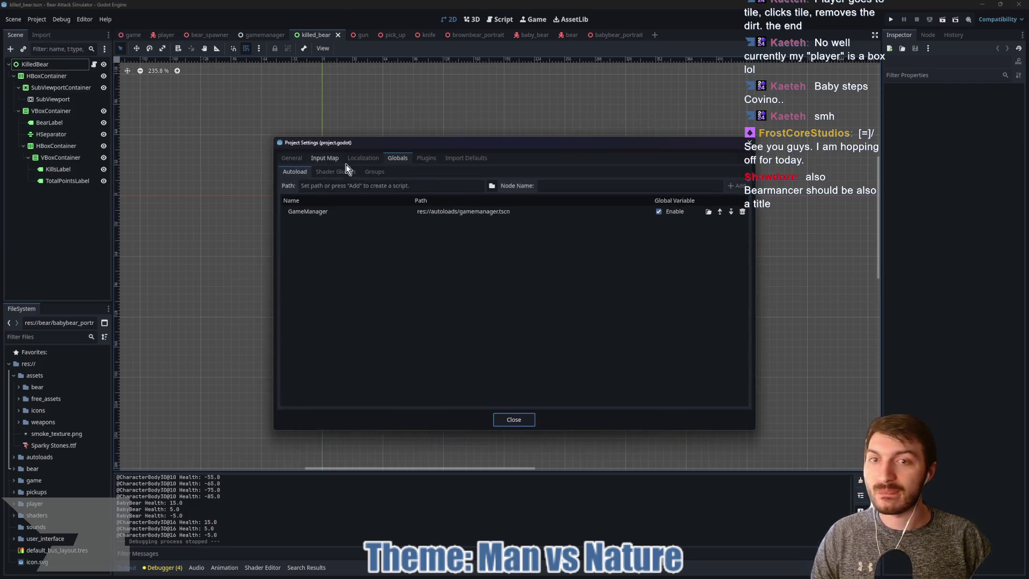
{"action": "left_click", "coordinate": [295, 159]}
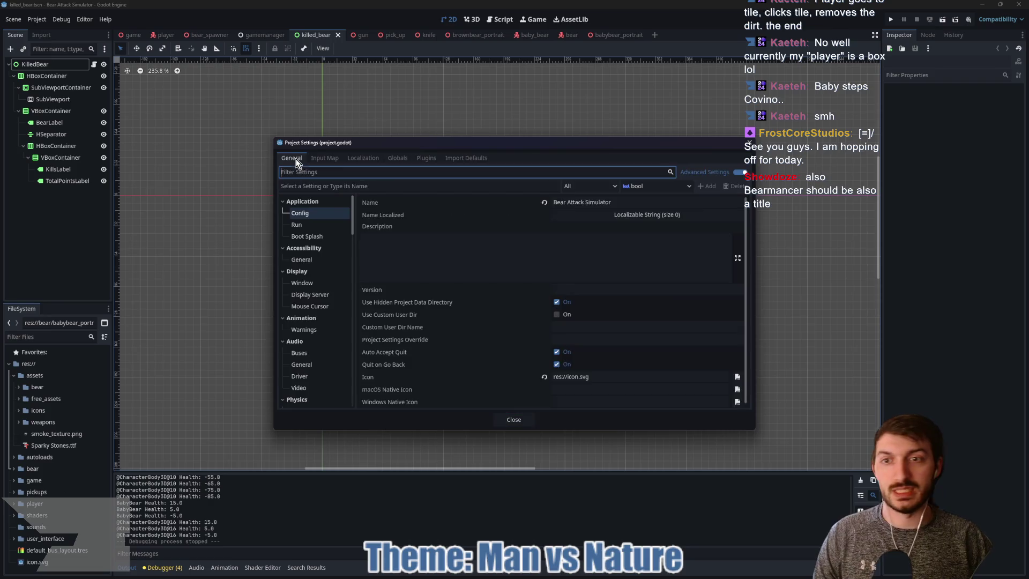
{"action": "left_click", "coordinate": [391, 182]}
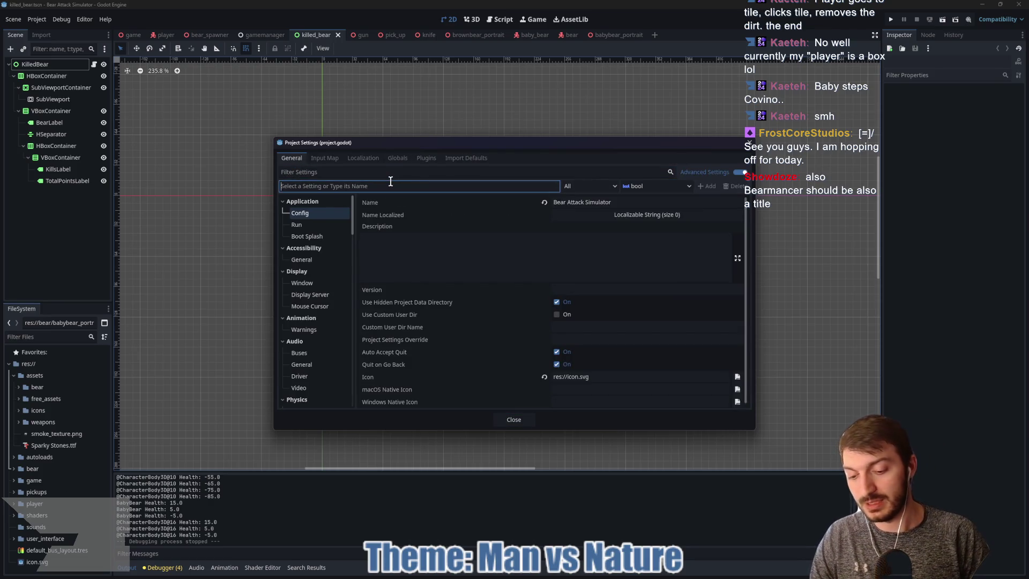
{"action": "type", "text": "font"}
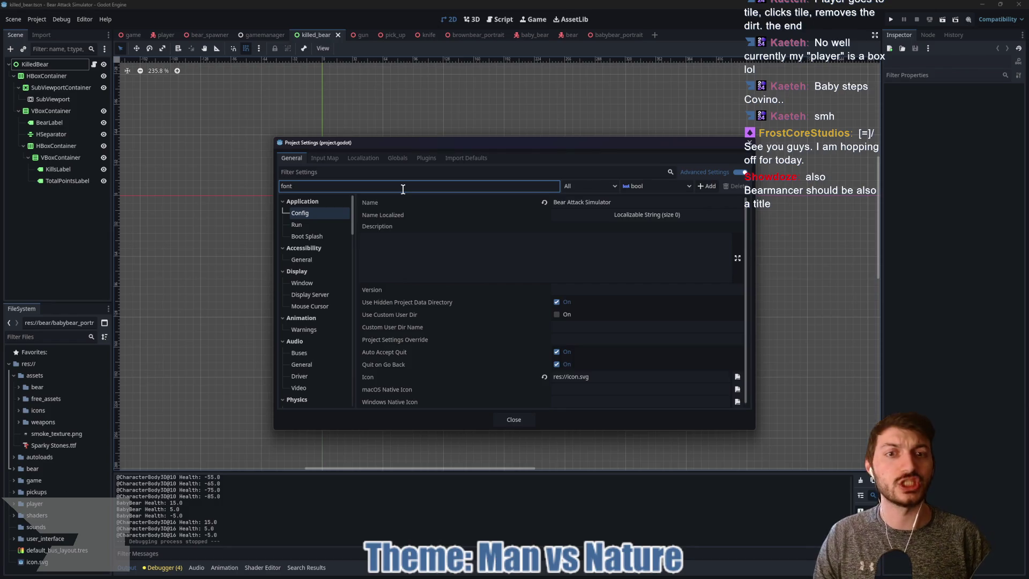
Browse the Accessibility, Application Config, Display Server and Debug settings.
{"action": "scroll", "coordinate": [509, 268], "scroll_direction": "down", "scroll_amount": 1}
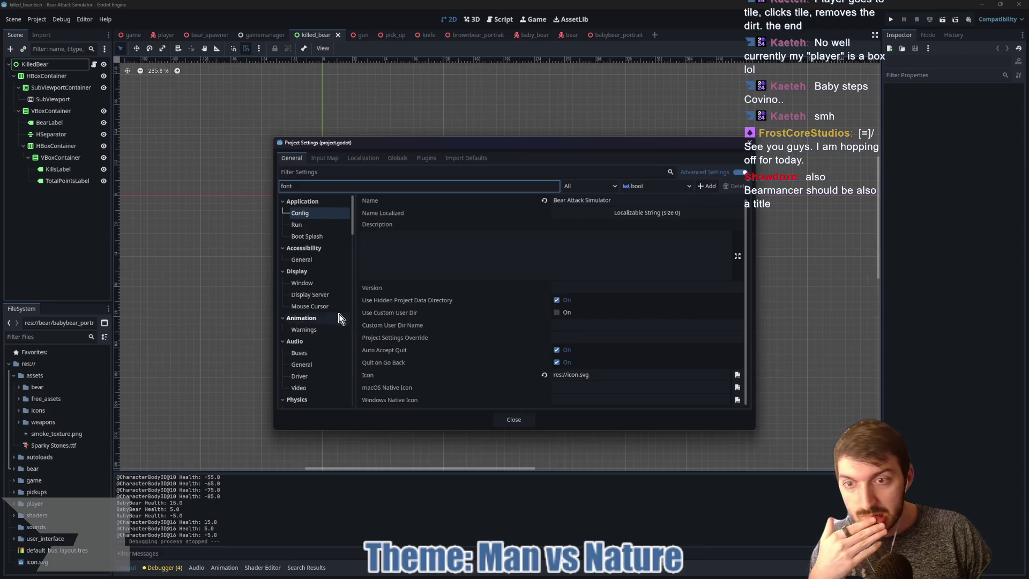
{"action": "left_click", "coordinate": [314, 259]}
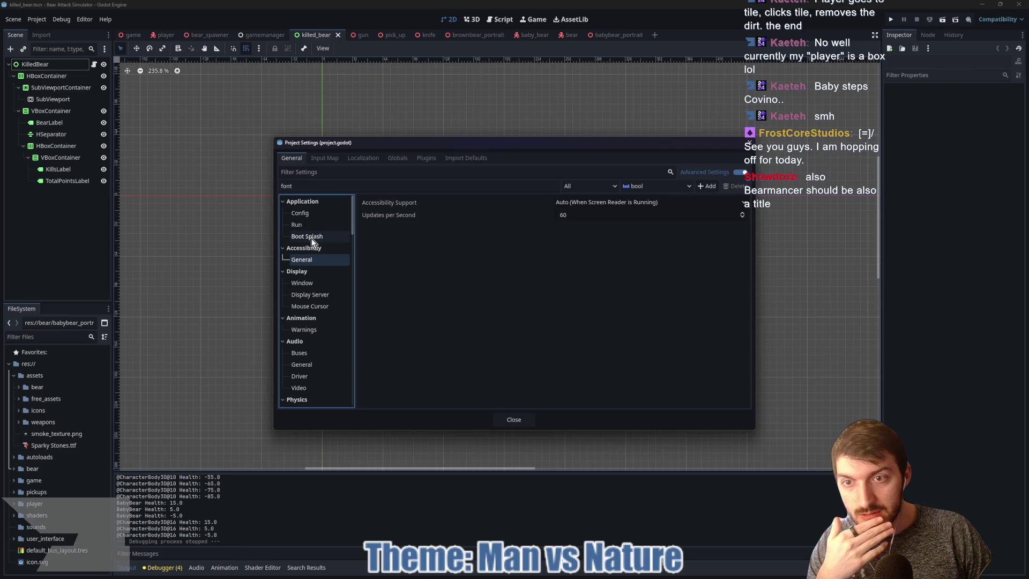
{"action": "left_click", "coordinate": [316, 214]}
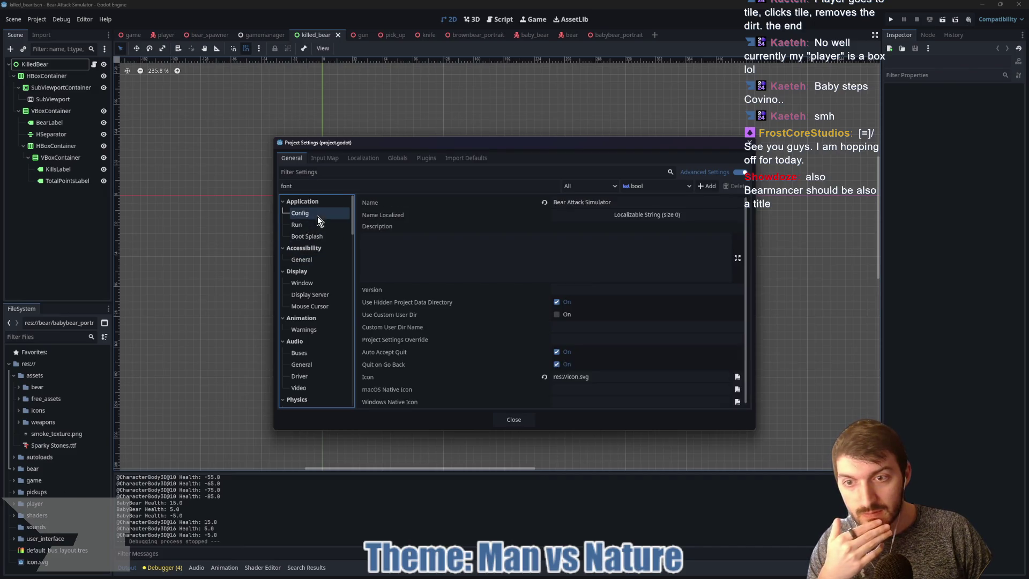
{"action": "left_click", "coordinate": [321, 297]}
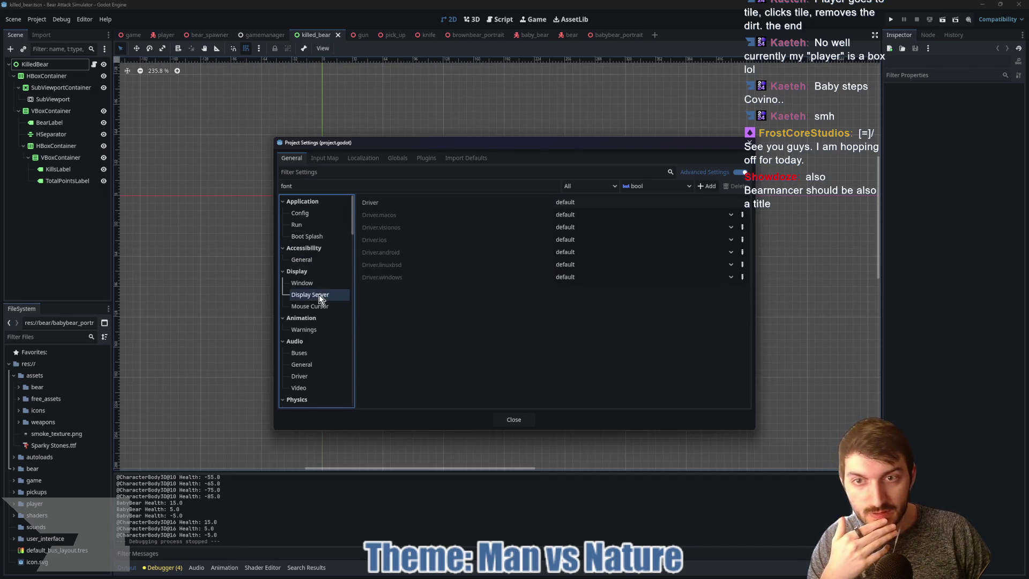
{"action": "scroll", "coordinate": [321, 367], "scroll_direction": "down", "scroll_amount": 5}
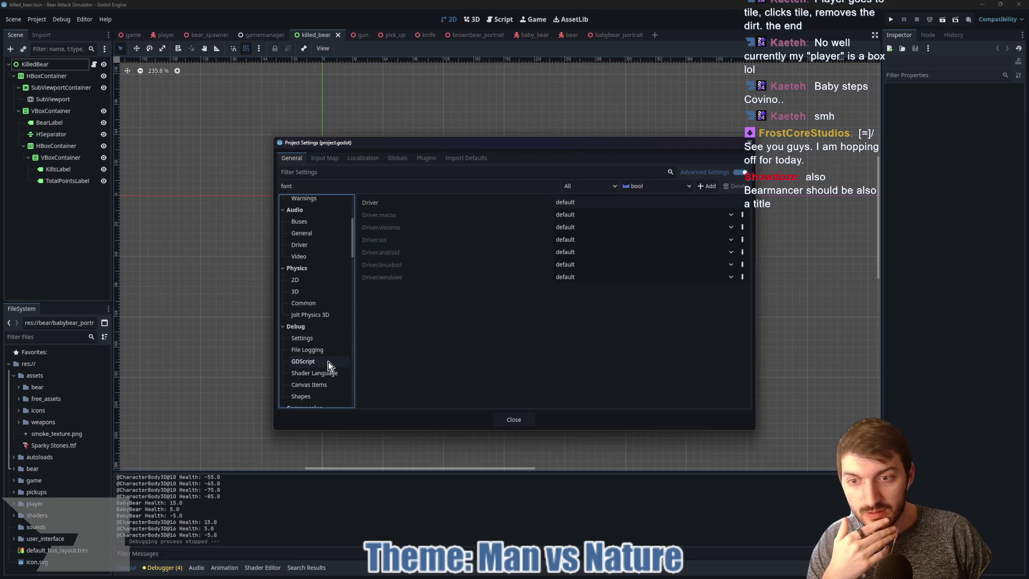
{"action": "left_click", "coordinate": [316, 339]}
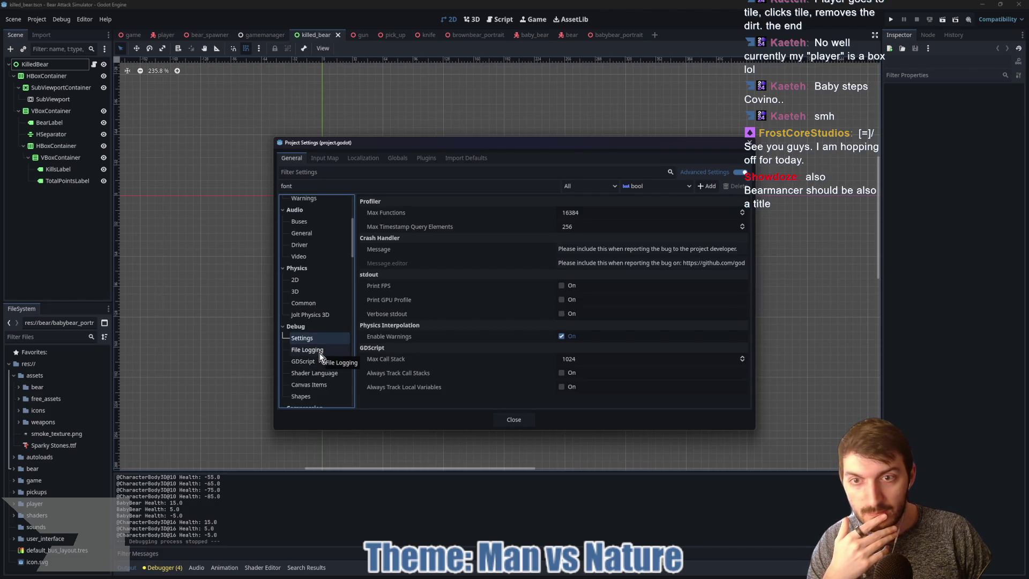
Look through Application Config, Run and Boot Splash, ending on Accessibility General.
{"action": "scroll", "coordinate": [314, 343], "scroll_direction": "down", "scroll_amount": 3}
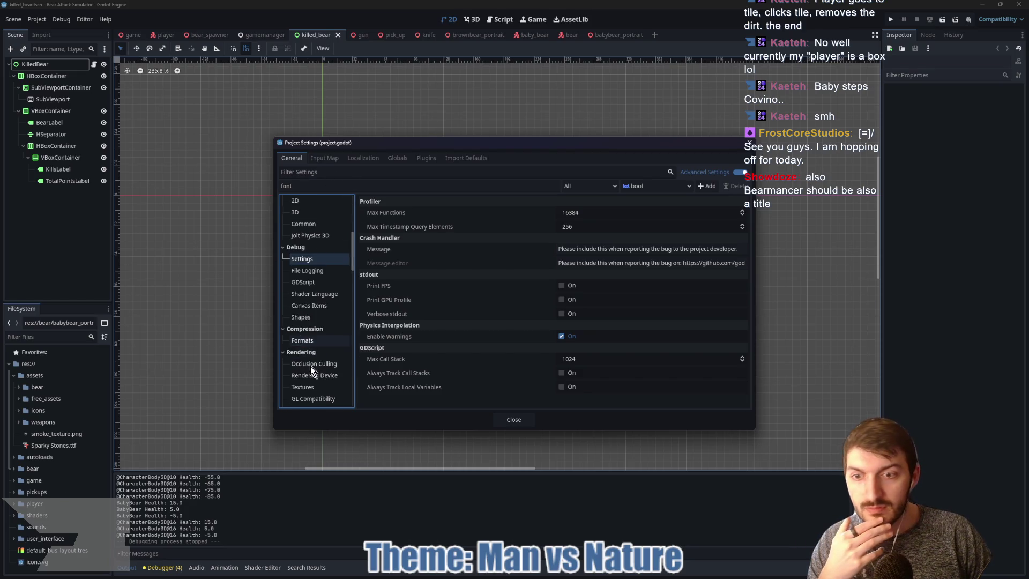
{"action": "scroll", "coordinate": [319, 358], "scroll_direction": "up", "scroll_amount": 8}
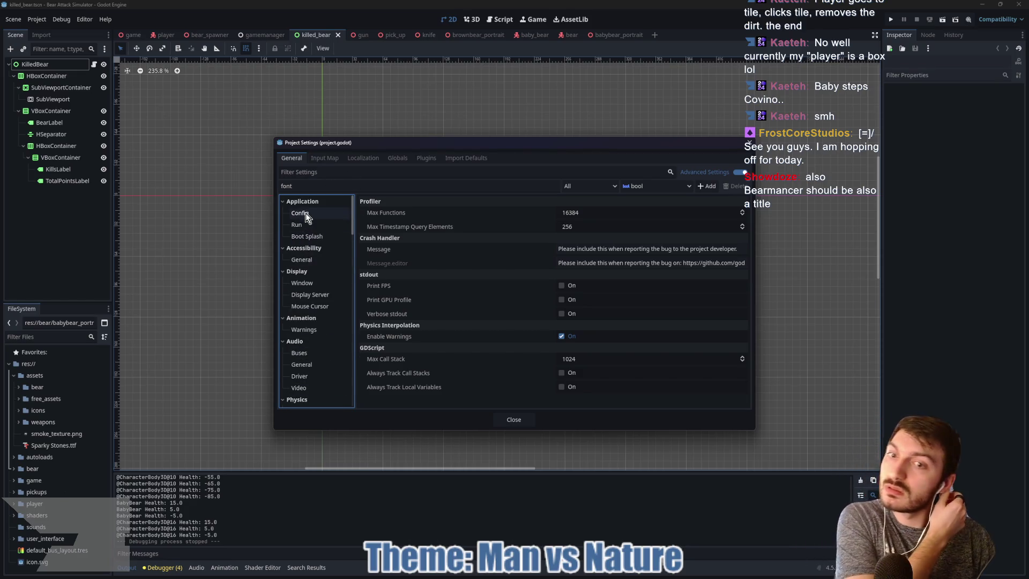
{"action": "left_click", "coordinate": [306, 214]}
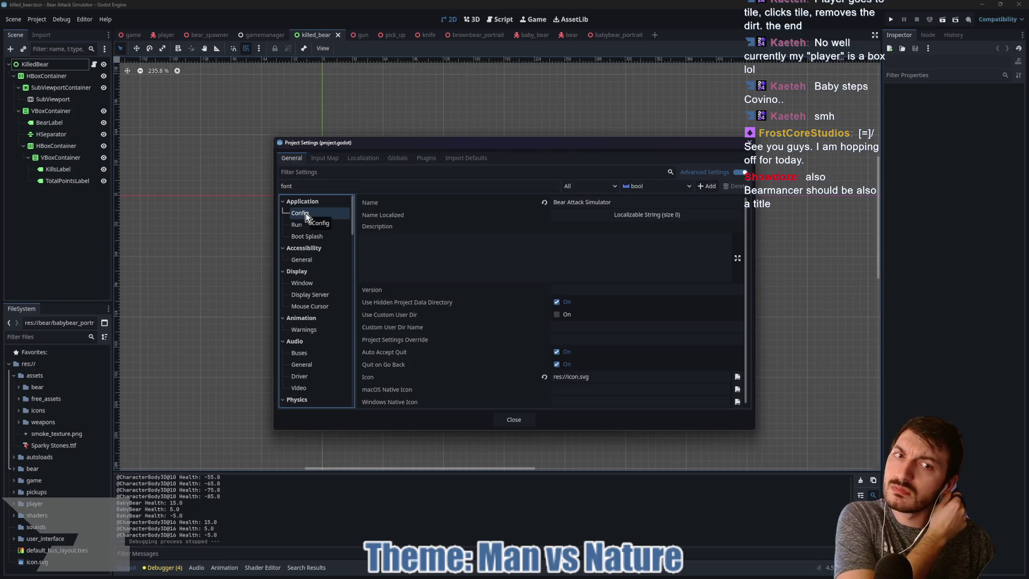
{"action": "left_click", "coordinate": [309, 225]}
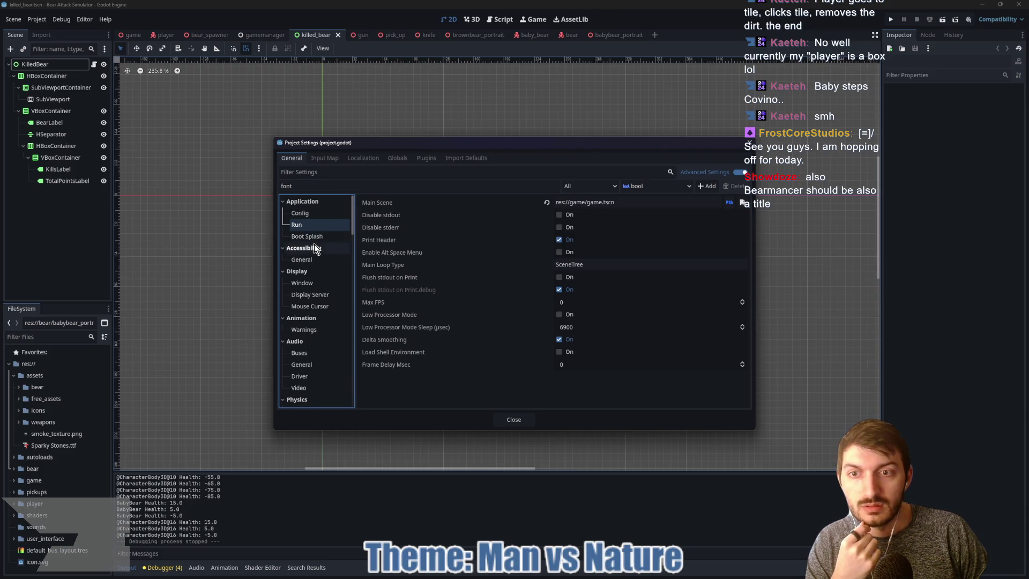
{"action": "left_click", "coordinate": [311, 239]}
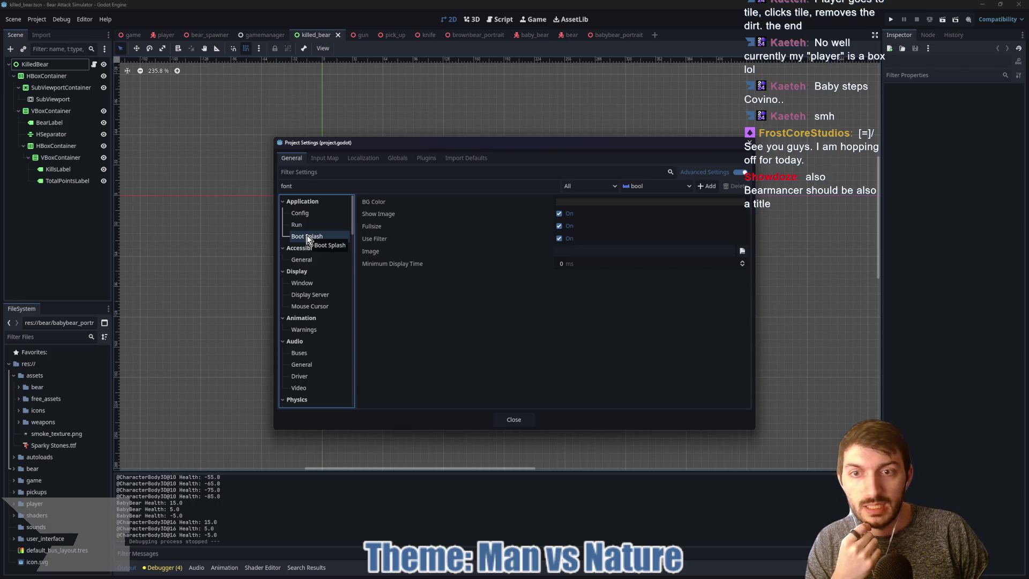
{"action": "left_click", "coordinate": [306, 262]}
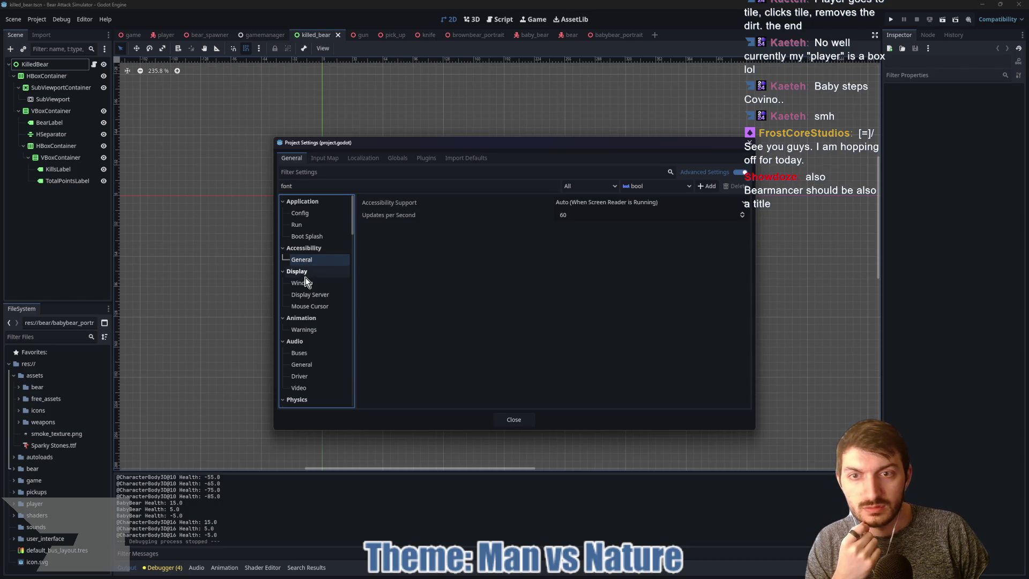
Scroll through the Display > Window options, ending on Mouse Cursor with its 10, 10 tooltip offset.
{"action": "left_click", "coordinate": [306, 283]}
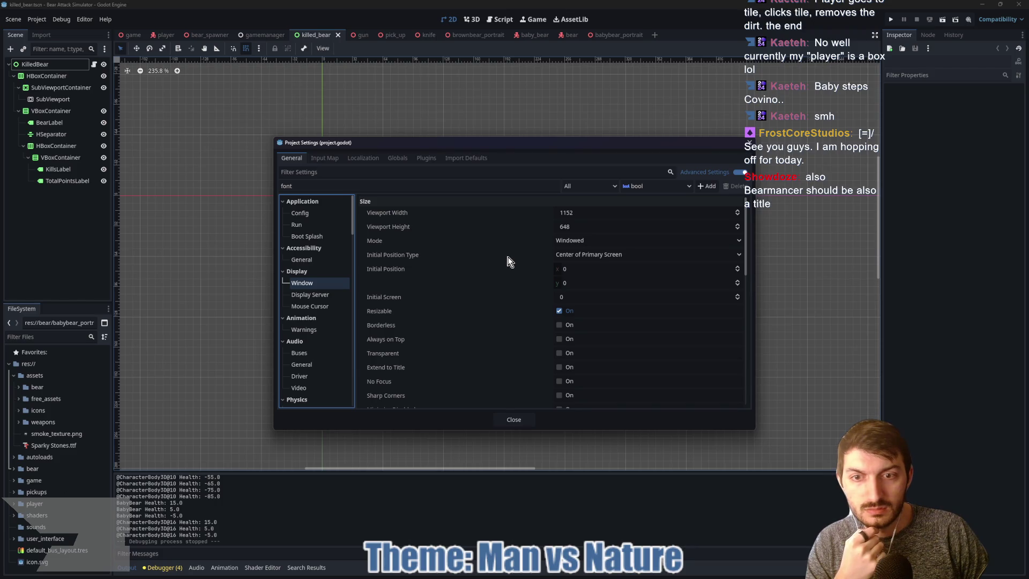
{"action": "scroll", "coordinate": [506, 270], "scroll_direction": "down", "scroll_amount": 2}
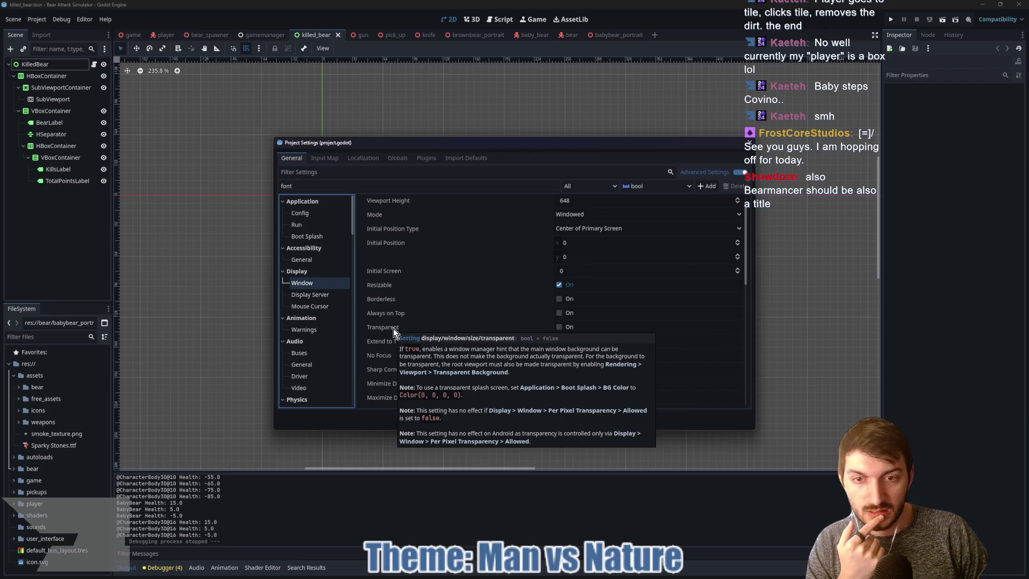
{"action": "scroll", "coordinate": [466, 314], "scroll_direction": "down", "scroll_amount": 1}
{"action": "scroll", "coordinate": [465, 314], "scroll_direction": "down", "scroll_amount": 2}
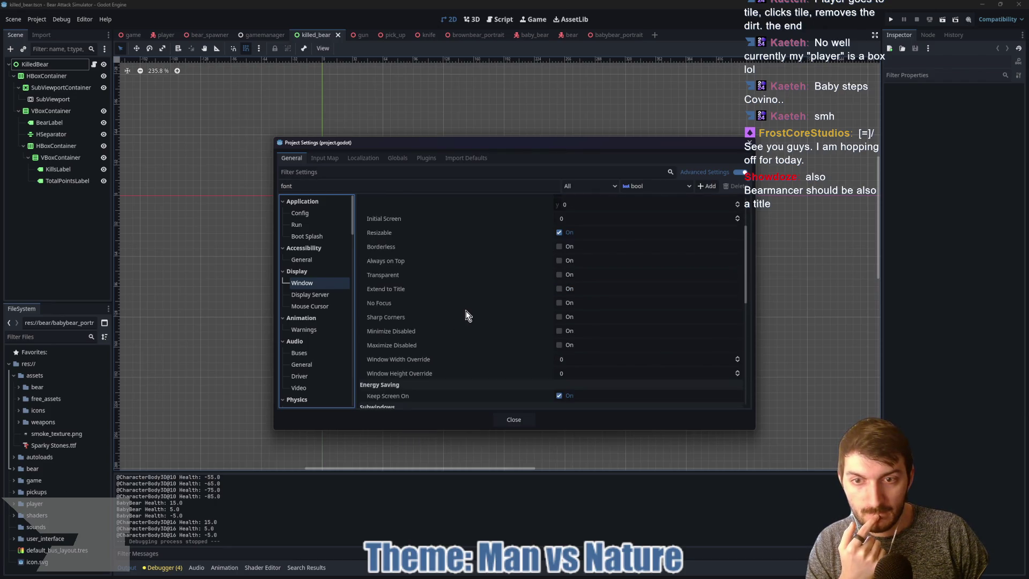
{"action": "scroll", "coordinate": [464, 313], "scroll_direction": "down", "scroll_amount": 5}
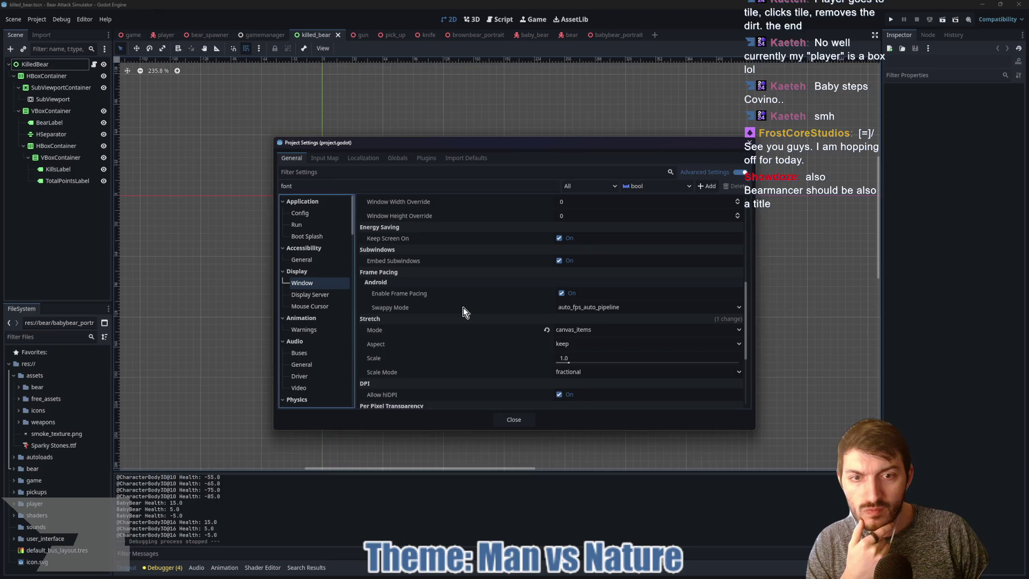
{"action": "scroll", "coordinate": [456, 310], "scroll_direction": "down", "scroll_amount": 1}
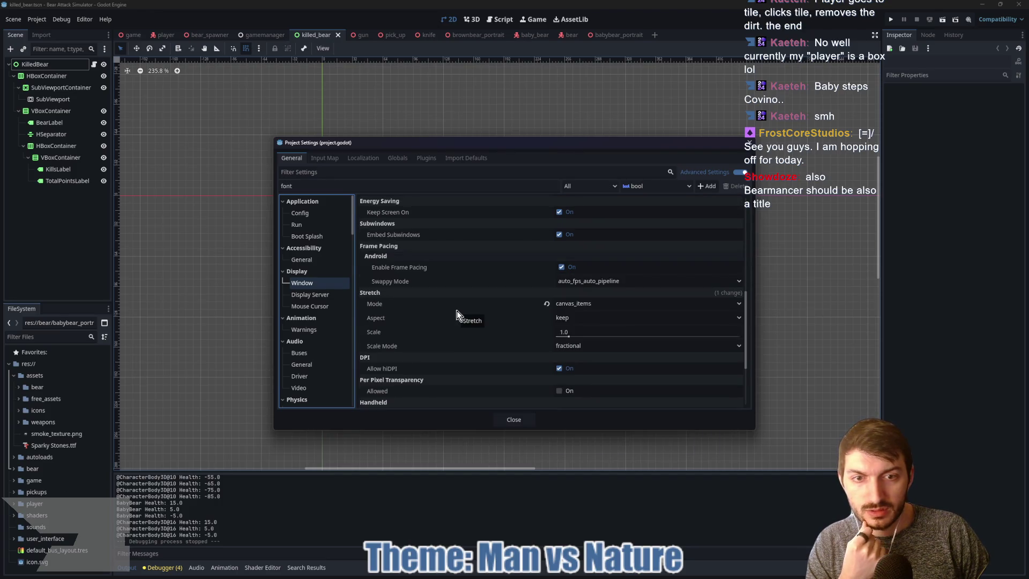
{"action": "scroll", "coordinate": [457, 310], "scroll_direction": "down", "scroll_amount": 1}
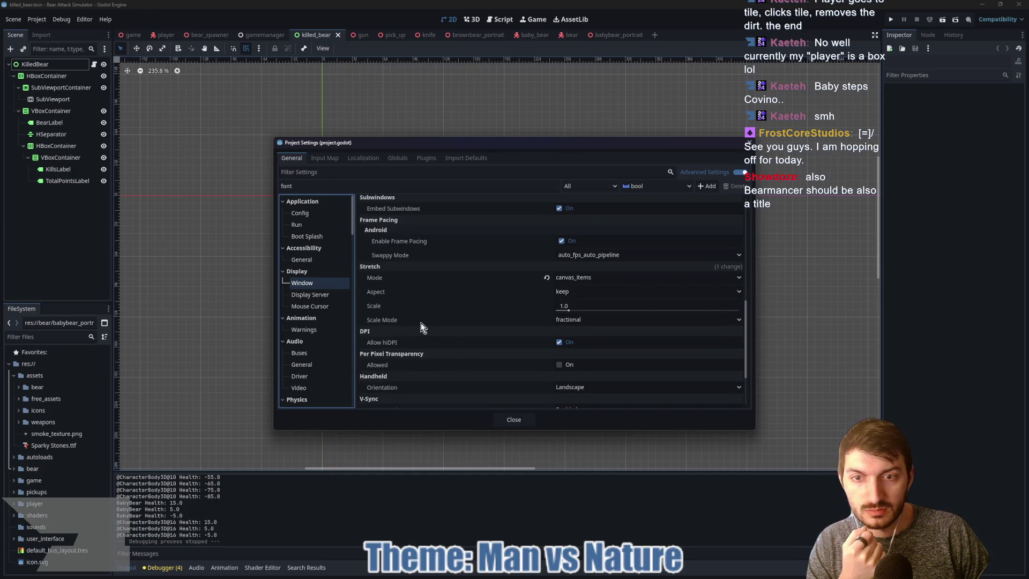
{"action": "mouse_move", "coordinate": [421, 323]}
{"action": "scroll", "coordinate": [406, 323], "scroll_direction": "down", "scroll_amount": 3}
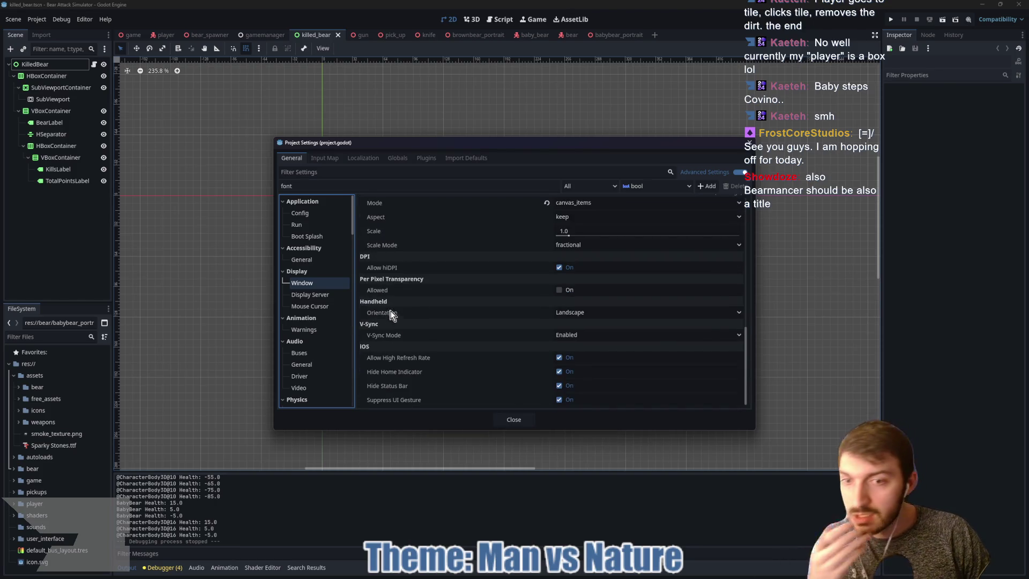
{"action": "left_click", "coordinate": [309, 303]}
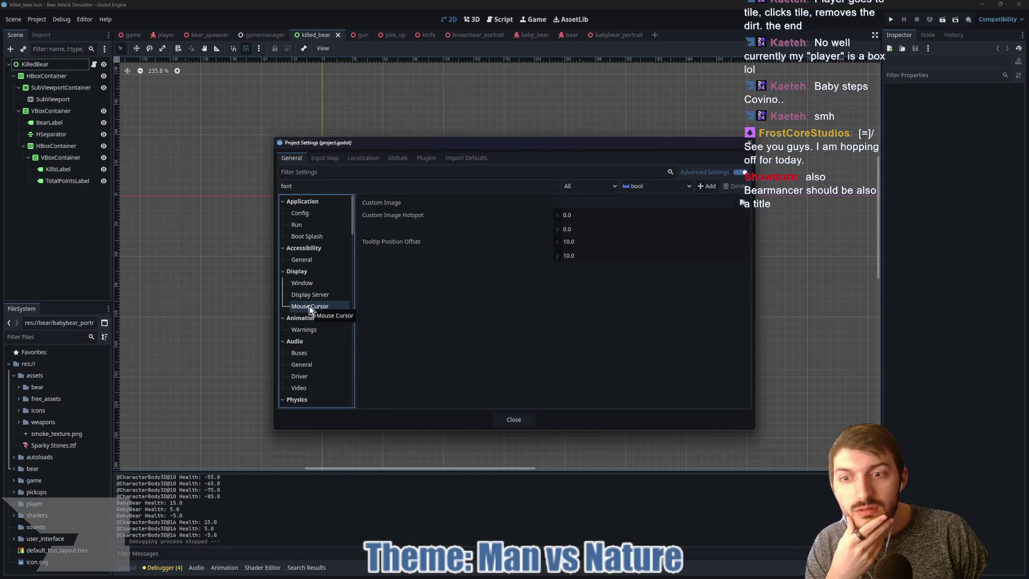
View Animation Warnings and Audio General, then move down through Video toward the Rendering sections.
{"action": "left_click", "coordinate": [308, 331]}
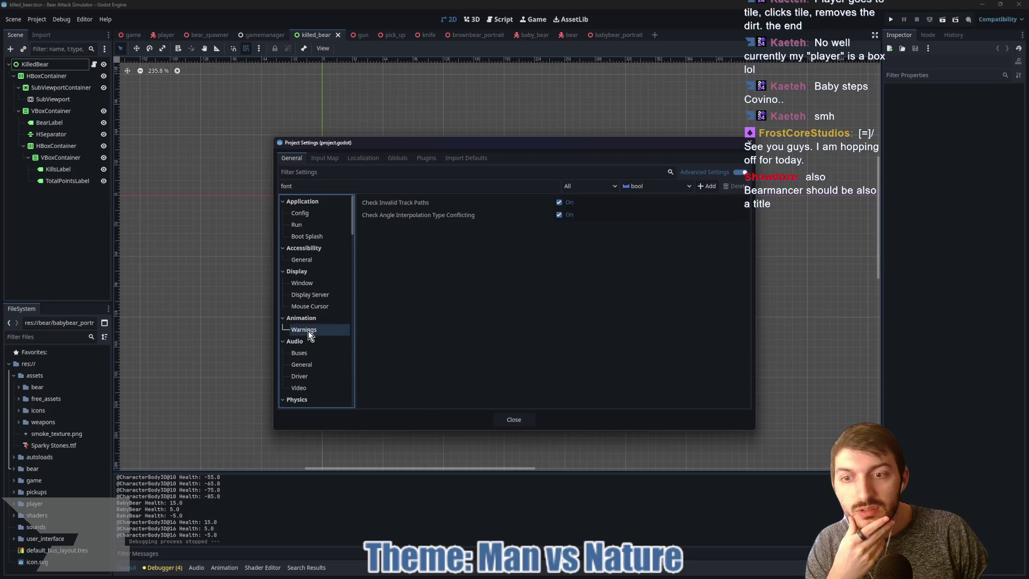
{"action": "left_click", "coordinate": [303, 364]}
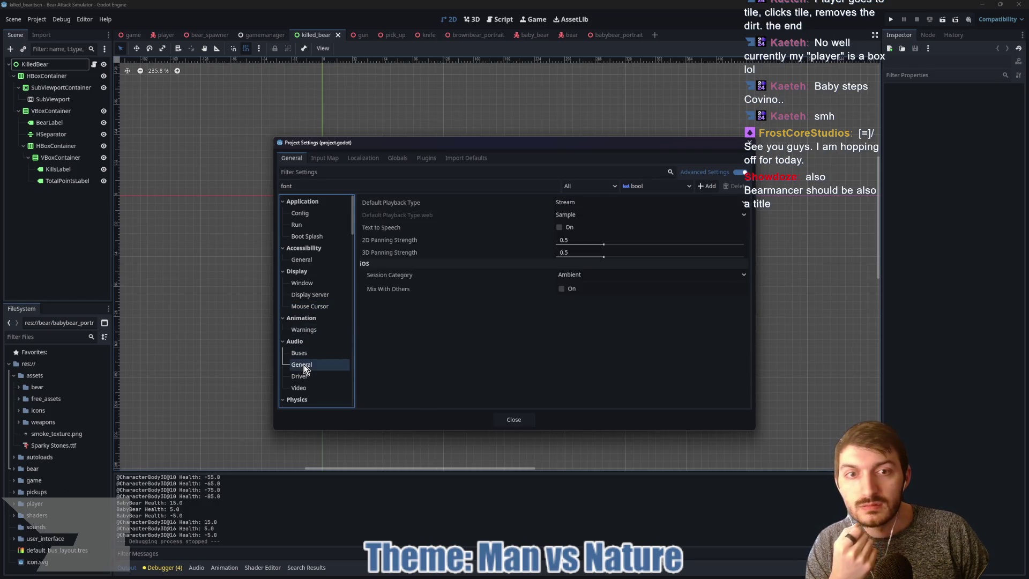
{"action": "key", "text": "Down"}
{"action": "key", "text": "Down"}
{"action": "scroll", "coordinate": [309, 365], "scroll_direction": "down", "scroll_amount": 2}
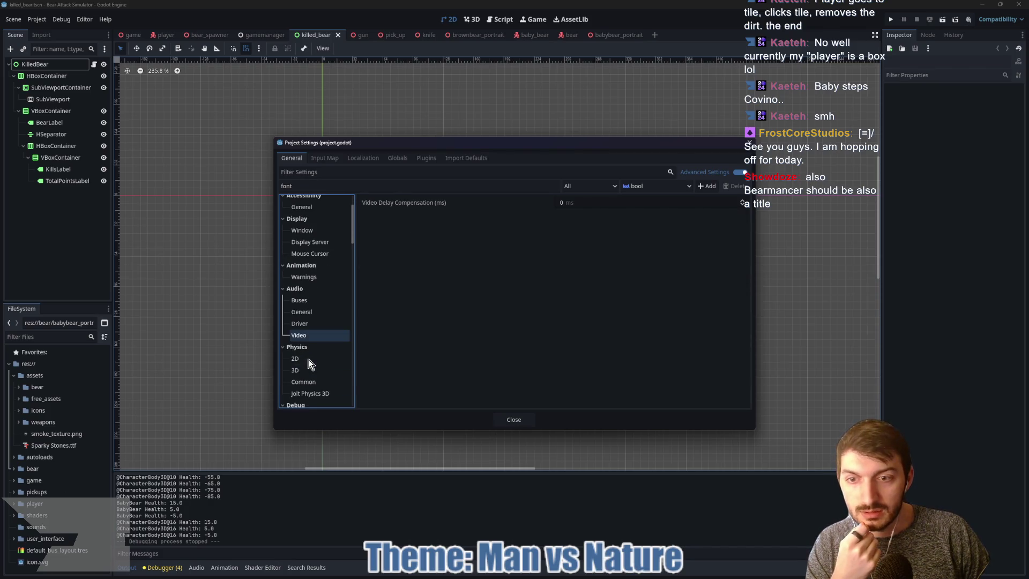
{"action": "scroll", "coordinate": [310, 376], "scroll_direction": "down", "scroll_amount": 3}
{"action": "scroll", "coordinate": [313, 355], "scroll_direction": "down", "scroll_amount": 2}
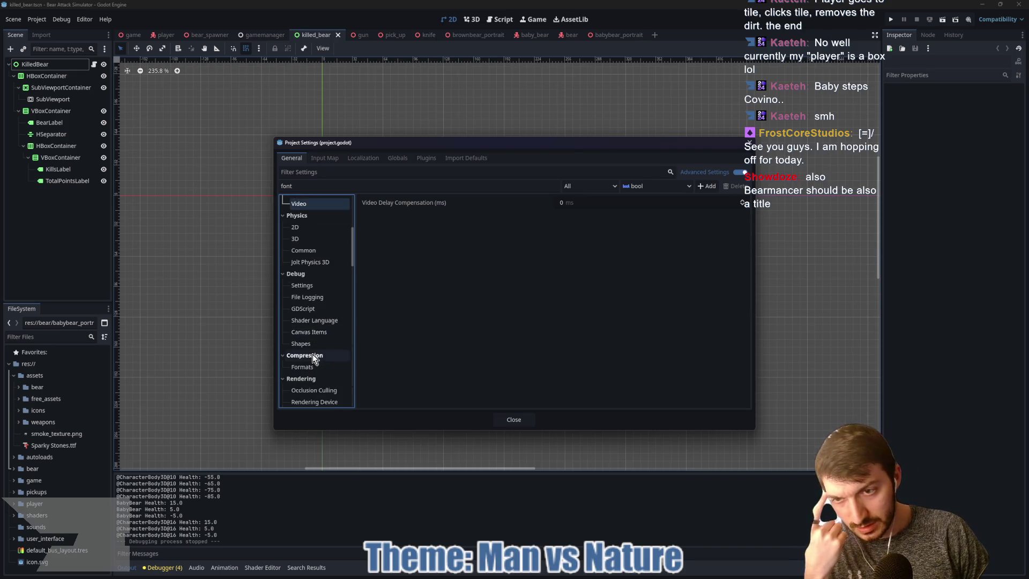
{"action": "scroll", "coordinate": [310, 359], "scroll_direction": "down", "scroll_amount": 2}
{"action": "scroll", "coordinate": [309, 362], "scroll_direction": "down", "scroll_amount": 2}
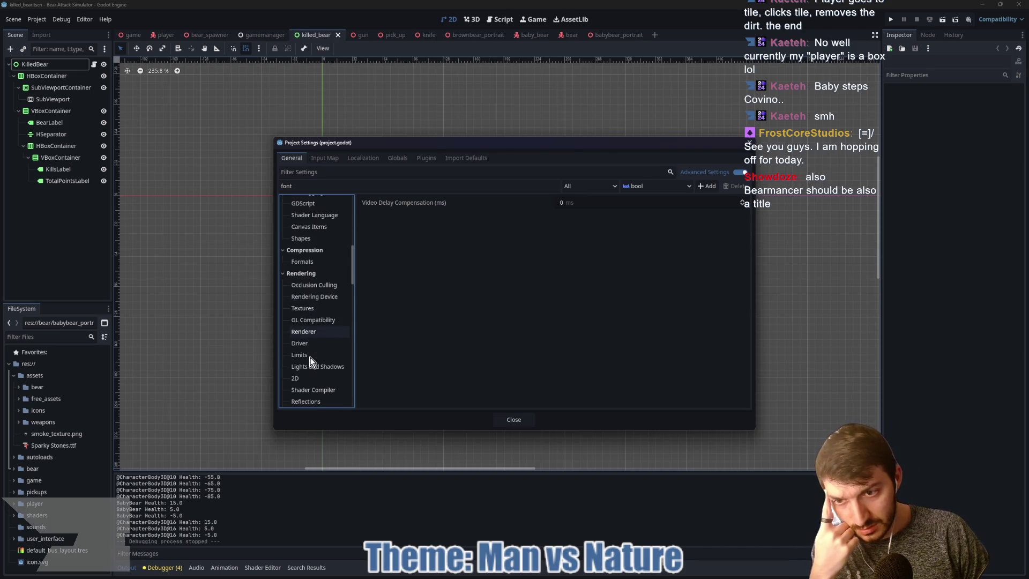
{"action": "scroll", "coordinate": [319, 359], "scroll_direction": "down", "scroll_amount": 2}
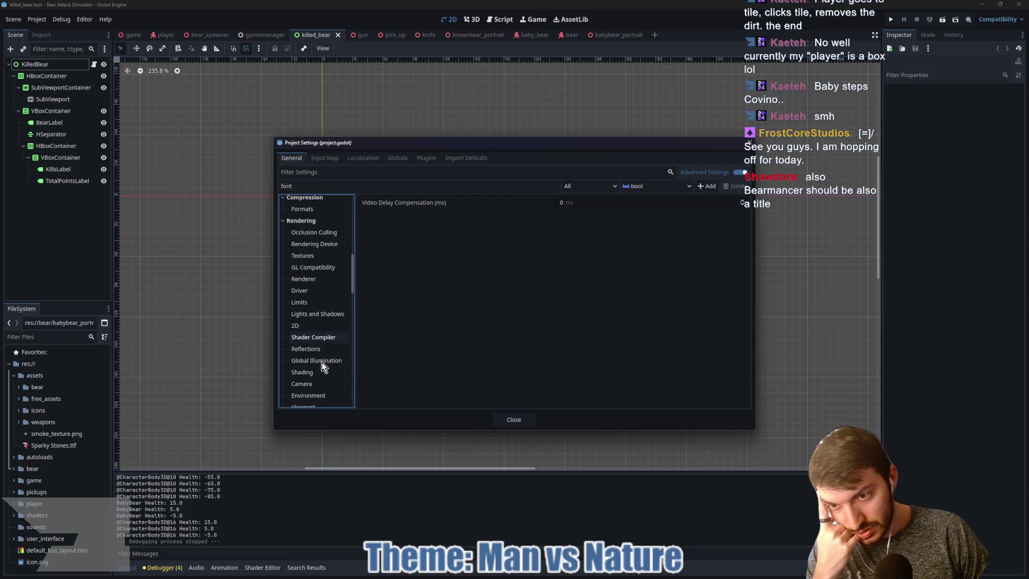
{"action": "scroll", "coordinate": [322, 361], "scroll_direction": "down", "scroll_amount": 2}
{"action": "scroll", "coordinate": [319, 371], "scroll_direction": "down", "scroll_amount": 2}
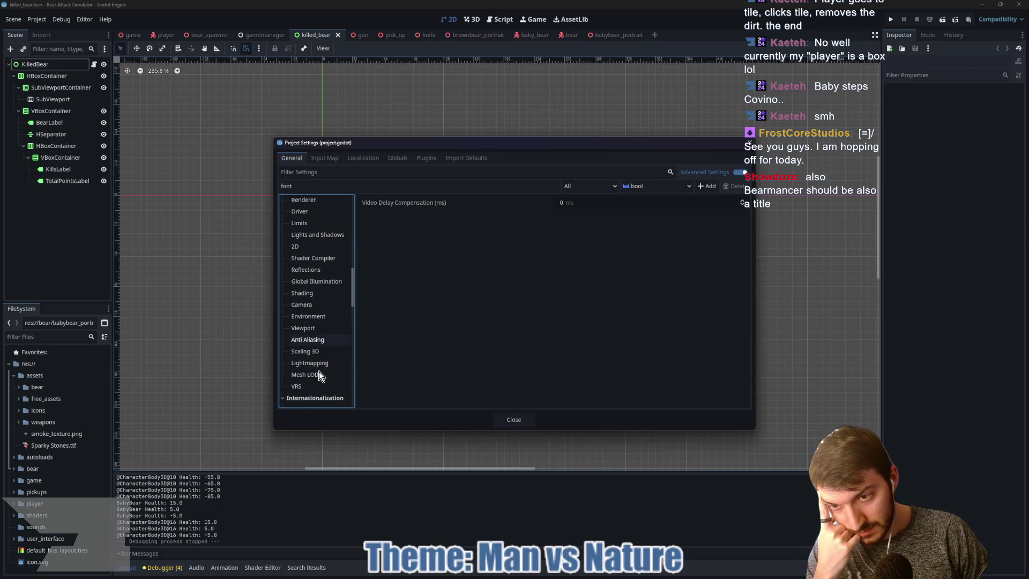
Show Rendering Environment, then Anti Aliasing with MSAA 2D and 3D Disabled (Fastest).
{"action": "left_click", "coordinate": [320, 325]}
{"action": "left_click", "coordinate": [320, 302]}
{"action": "left_click", "coordinate": [320, 291]}
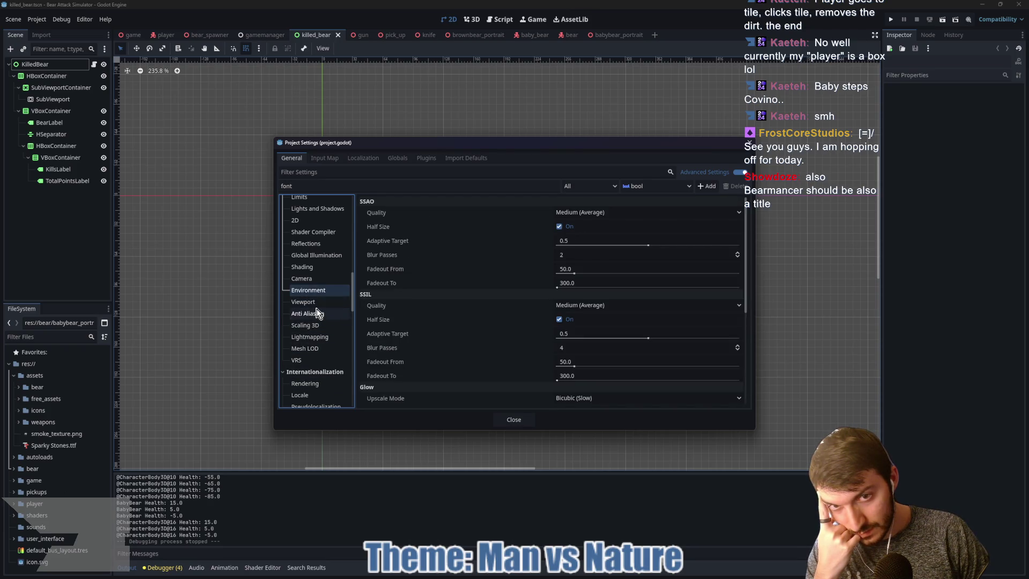
{"action": "left_click", "coordinate": [320, 313]}
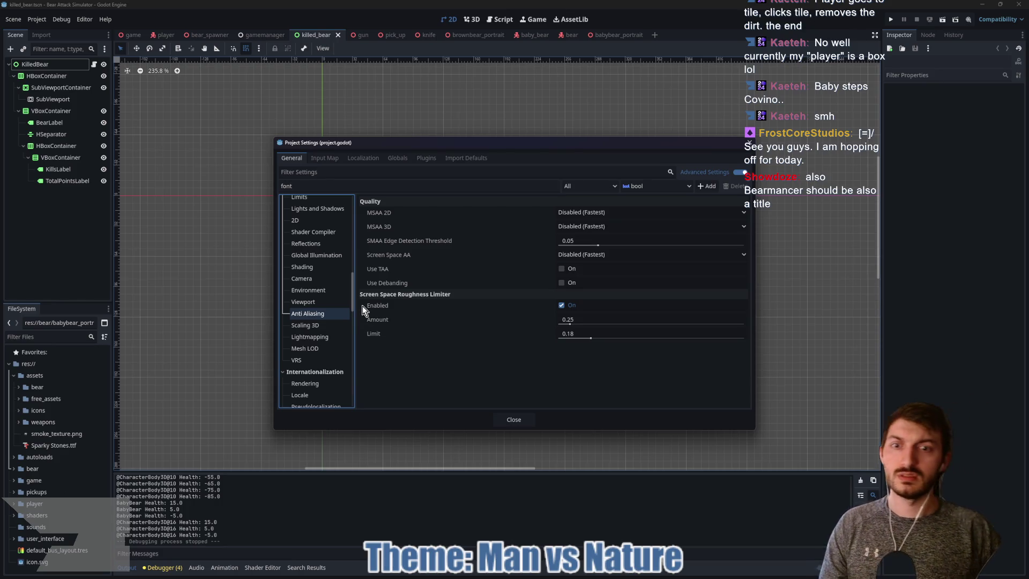
{"action": "scroll", "coordinate": [308, 277], "scroll_direction": "up", "scroll_amount": 10}
{"action": "left_click", "coordinate": [320, 184]}
Re-enter 'font' as the setting name after clearing a mistyped 'words'.
{"action": "key", "text": "BackSpace"}
{"action": "key", "text": "BackSpace"}
{"action": "key", "text": "BackSpace"}
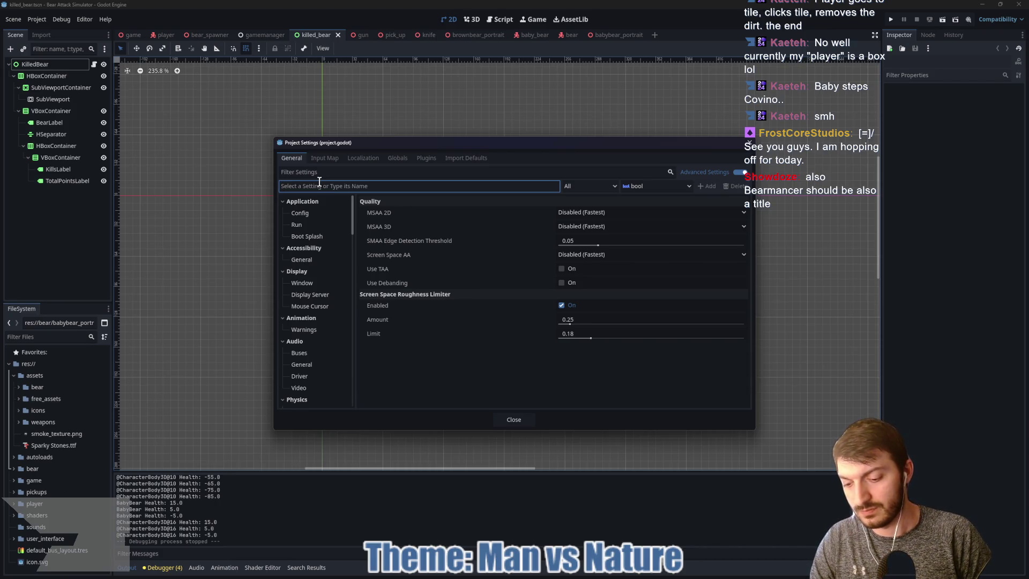
{"action": "type", "text": "words"}
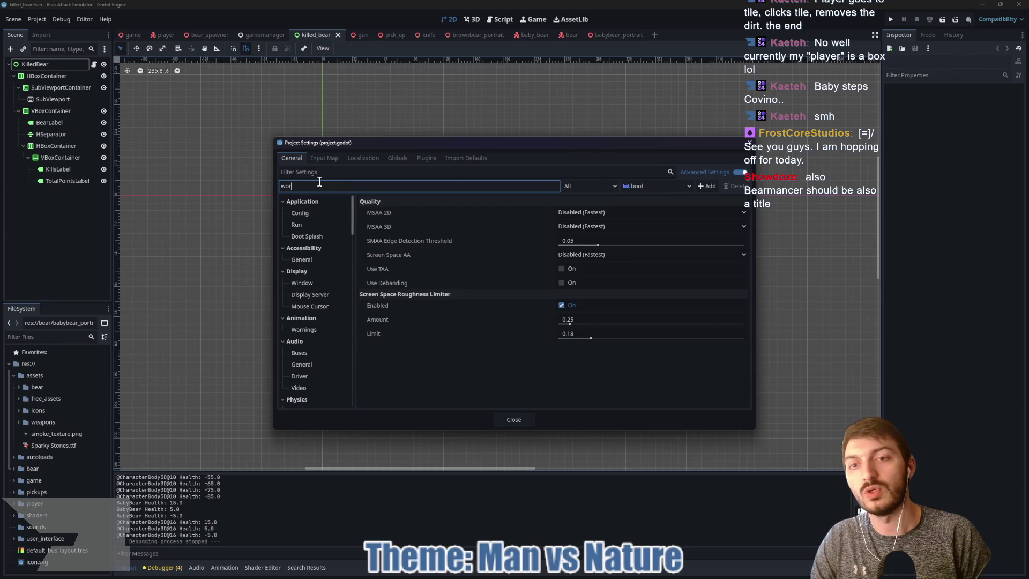
{"action": "key", "text": "BackSpace"}
{"action": "key", "text": "BackSpace"}
{"action": "key", "text": "BackSpace"}
{"action": "type", "text": "font"}
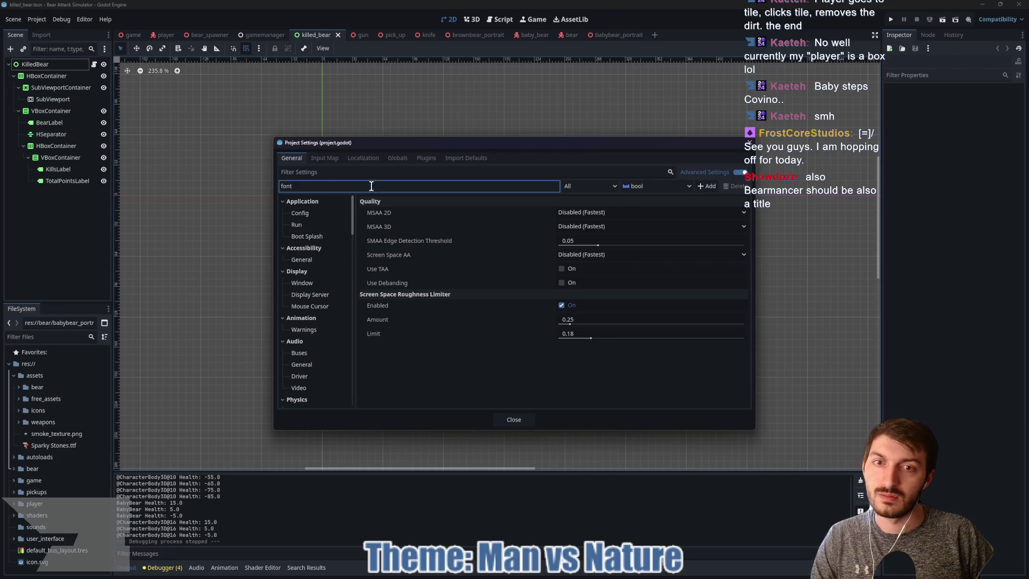
{"action": "scroll", "coordinate": [310, 354], "scroll_direction": "down", "scroll_amount": 10}
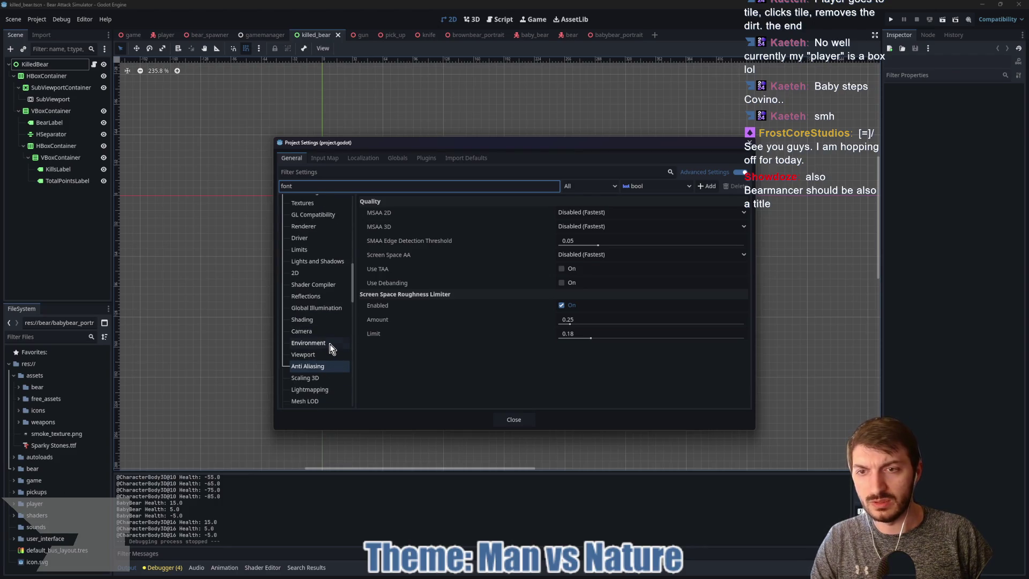
{"action": "scroll", "coordinate": [328, 349], "scroll_direction": "up", "scroll_amount": 3}
{"action": "scroll", "coordinate": [311, 320], "scroll_direction": "down", "scroll_amount": 6}
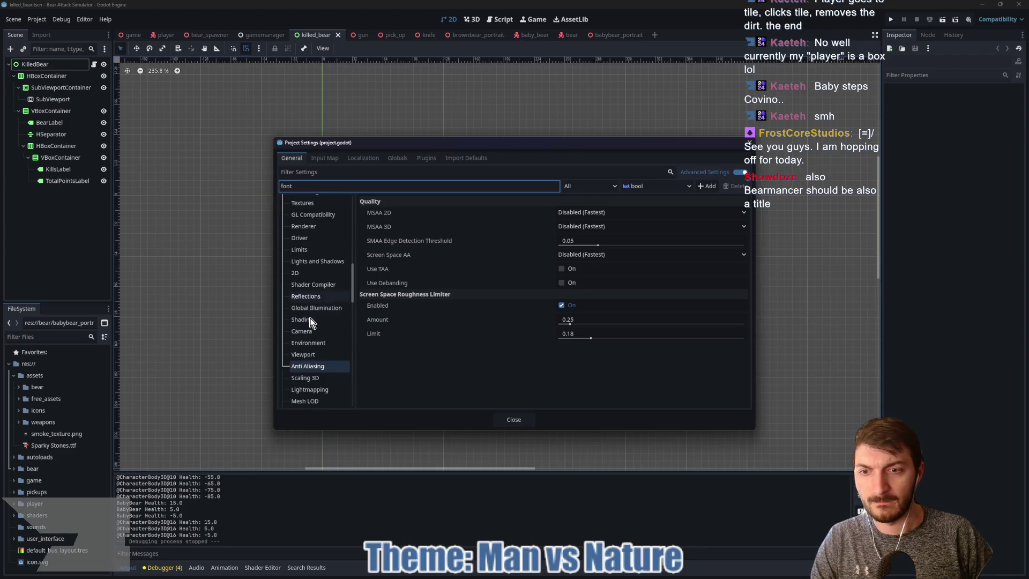
Browse the Locale, Pointing, Compatibility, Sensors and Pen Tablet settings.
{"action": "left_click", "coordinate": [308, 395]}
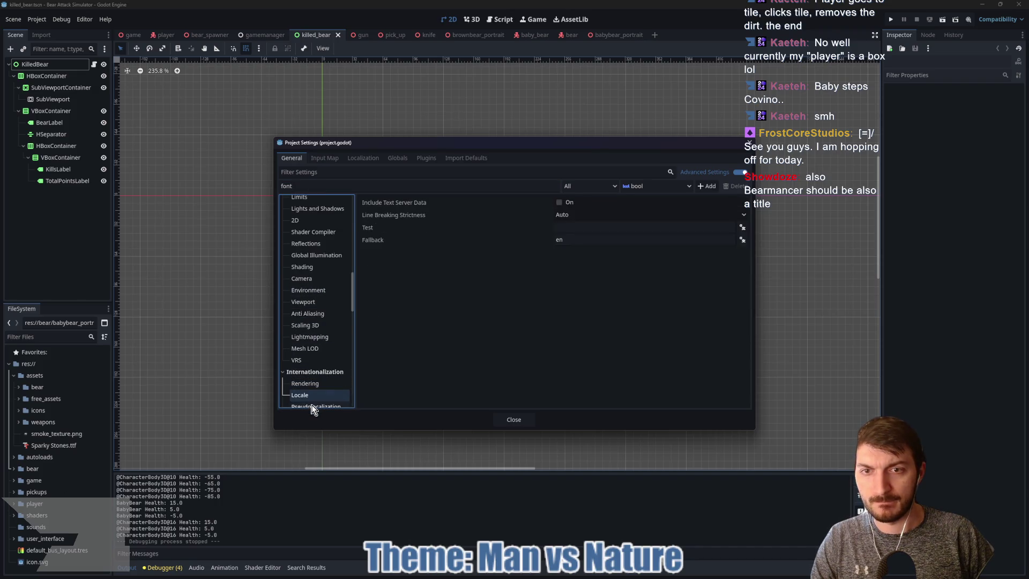
{"action": "scroll", "coordinate": [317, 375], "scroll_direction": "down", "scroll_amount": 7}
{"action": "left_click", "coordinate": [317, 369]}
{"action": "left_click", "coordinate": [313, 379]}
{"action": "left_click", "coordinate": [304, 368]}
{"action": "left_click", "coordinate": [310, 381]}
{"action": "left_click", "coordinate": [313, 391]}
{"action": "left_click", "coordinate": [316, 403]}
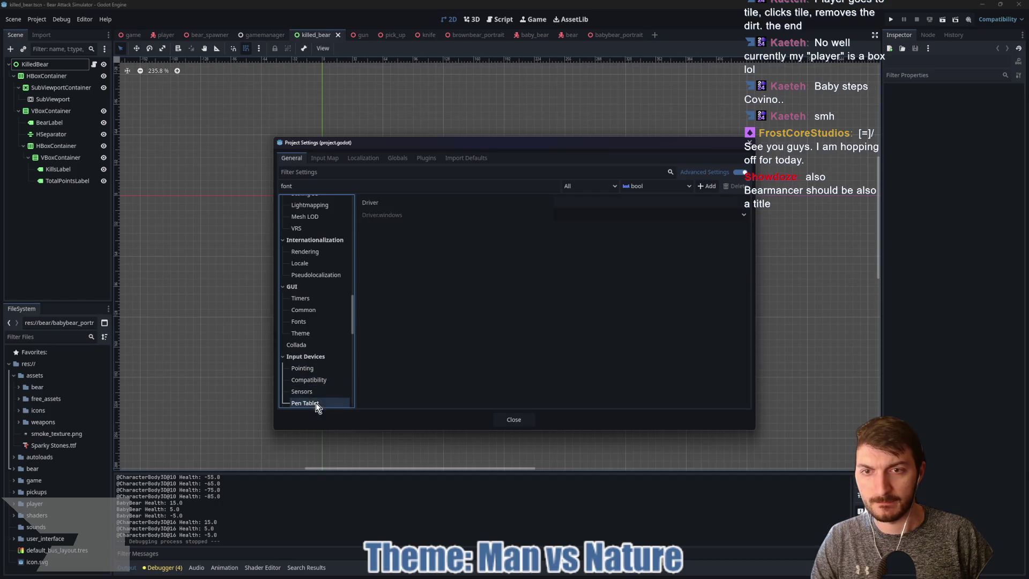
Show Collada, GUI Timers, then GUI Fonts, where Dynamic Fonts Use Oversampling is On.
{"action": "left_click", "coordinate": [313, 345]}
{"action": "left_click", "coordinate": [303, 298]}
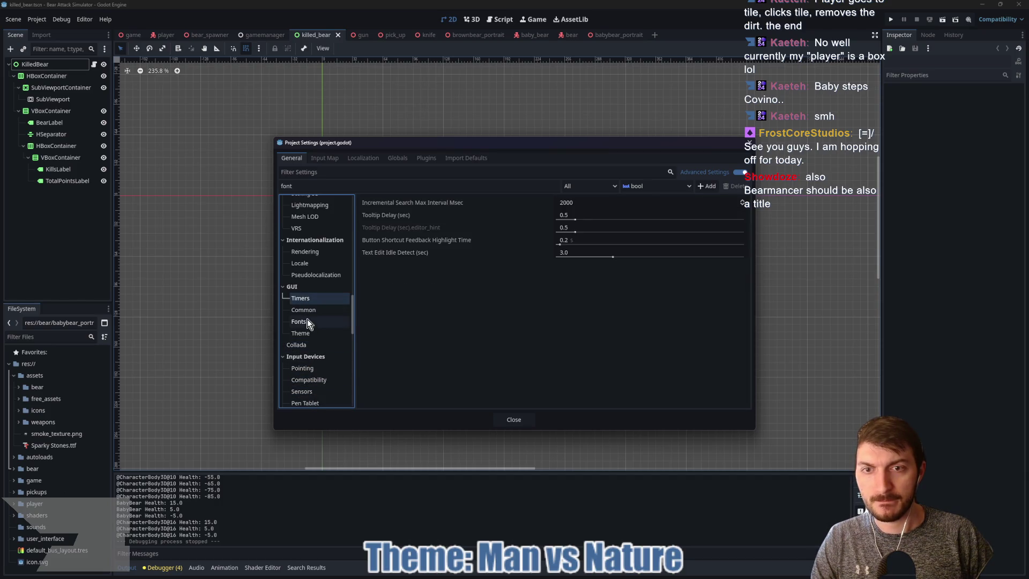
{"action": "left_click", "coordinate": [307, 319]}
{"action": "left_click", "coordinate": [332, 185]}
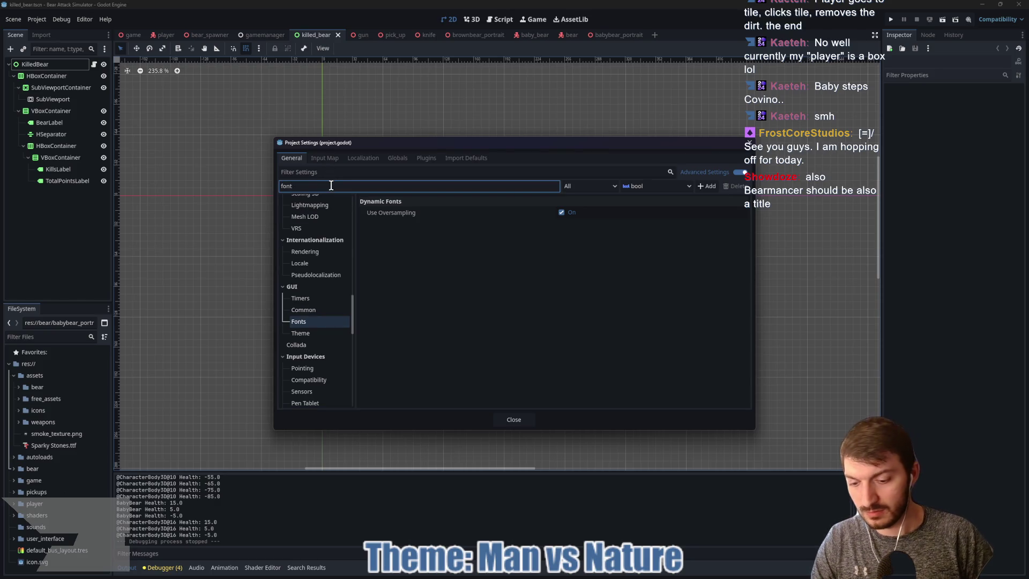
Extend the setting name to 'font type', then browse the Shading, Formats and Debug categories.
{"action": "type", "text": " type"}
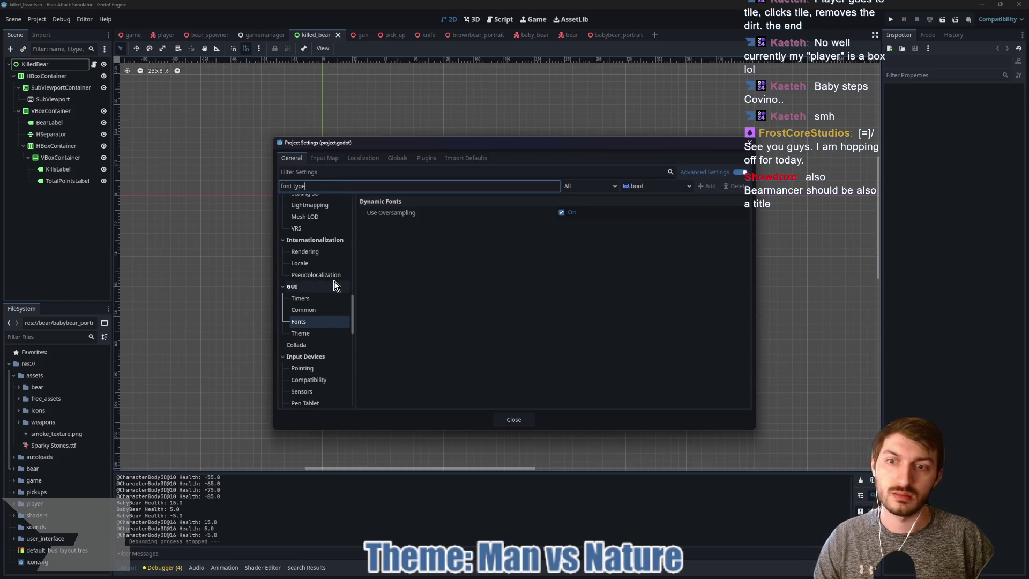
{"action": "scroll", "coordinate": [333, 282], "scroll_direction": "up", "scroll_amount": 5}
{"action": "left_click", "coordinate": [313, 267]}
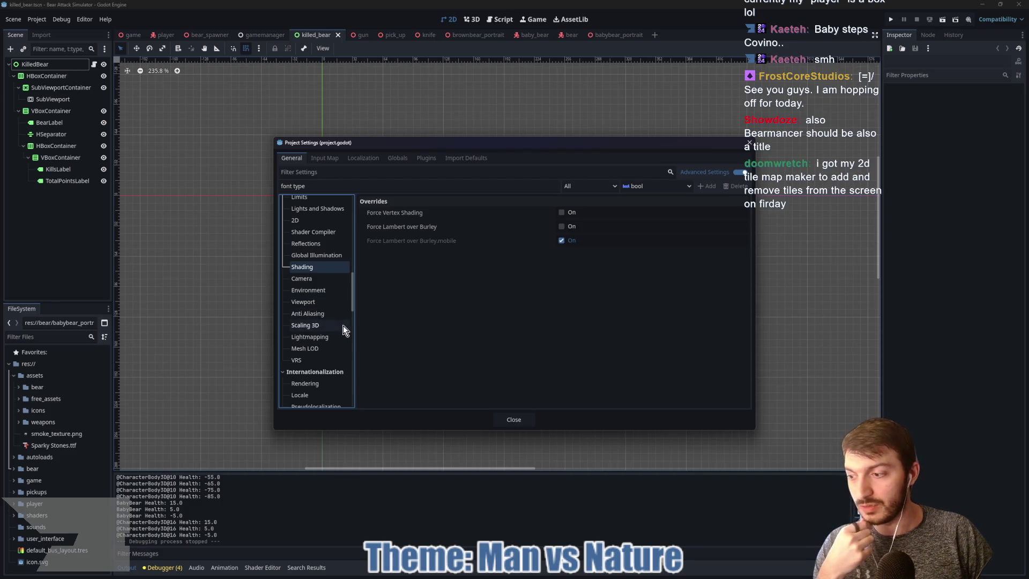
{"action": "scroll", "coordinate": [338, 322], "scroll_direction": "up", "scroll_amount": 5}
{"action": "left_click", "coordinate": [323, 313]}
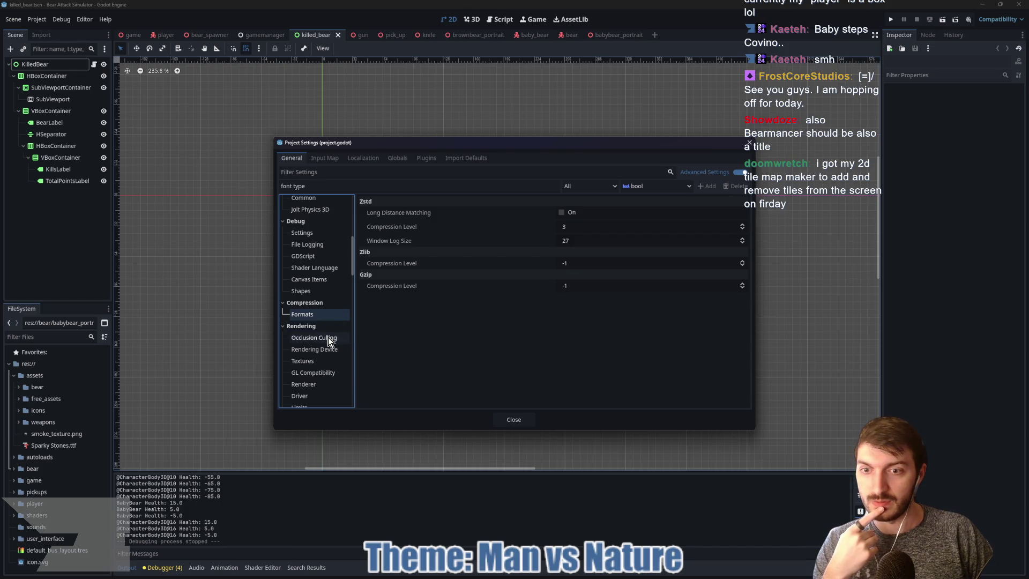
{"action": "left_click", "coordinate": [322, 290]}
{"action": "left_click", "coordinate": [319, 280]}
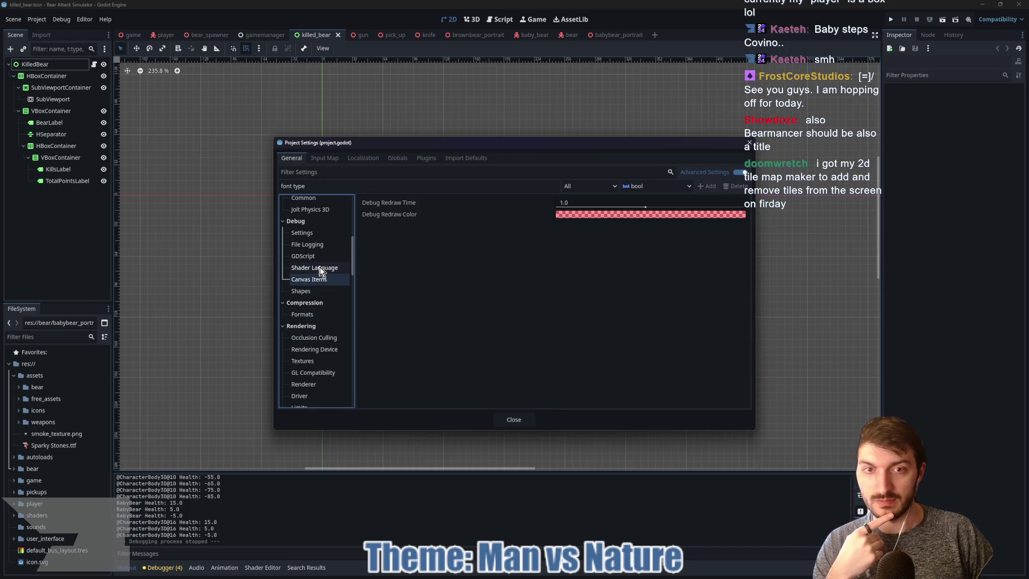
{"action": "left_click", "coordinate": [320, 268]}
{"action": "left_click", "coordinate": [316, 256]}
{"action": "left_click", "coordinate": [316, 248]}
{"action": "left_click", "coordinate": [310, 235]}
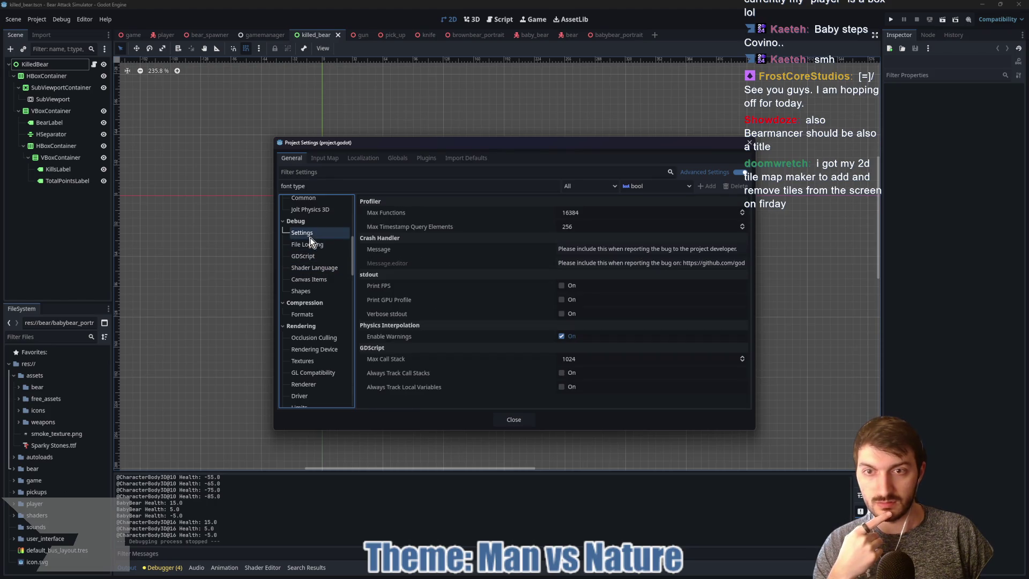
Move up to Display Server and Window, scrolling through the Window options.
{"action": "scroll", "coordinate": [311, 272], "scroll_direction": "up", "scroll_amount": 1}
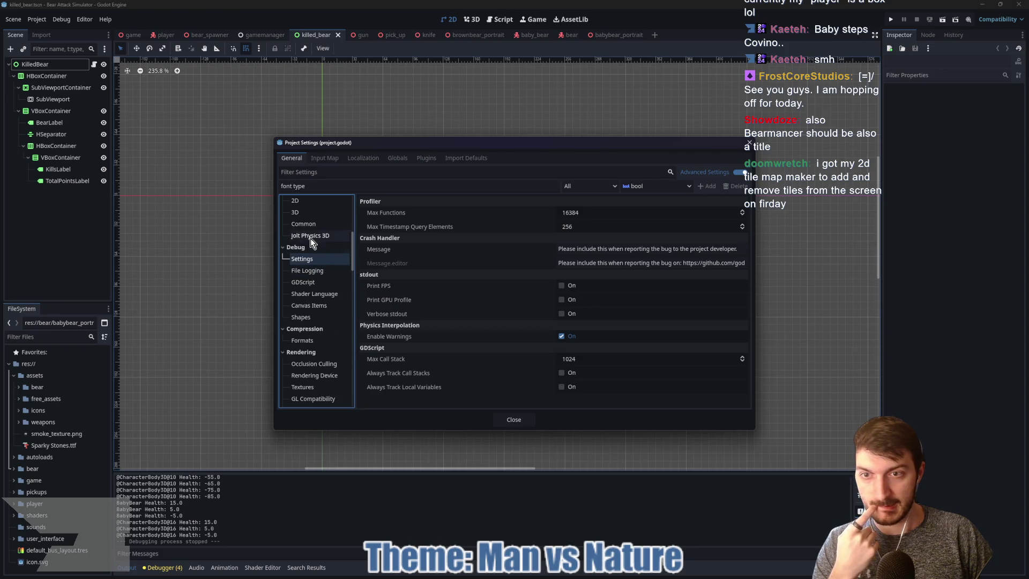
{"action": "scroll", "coordinate": [316, 249], "scroll_direction": "up", "scroll_amount": 2}
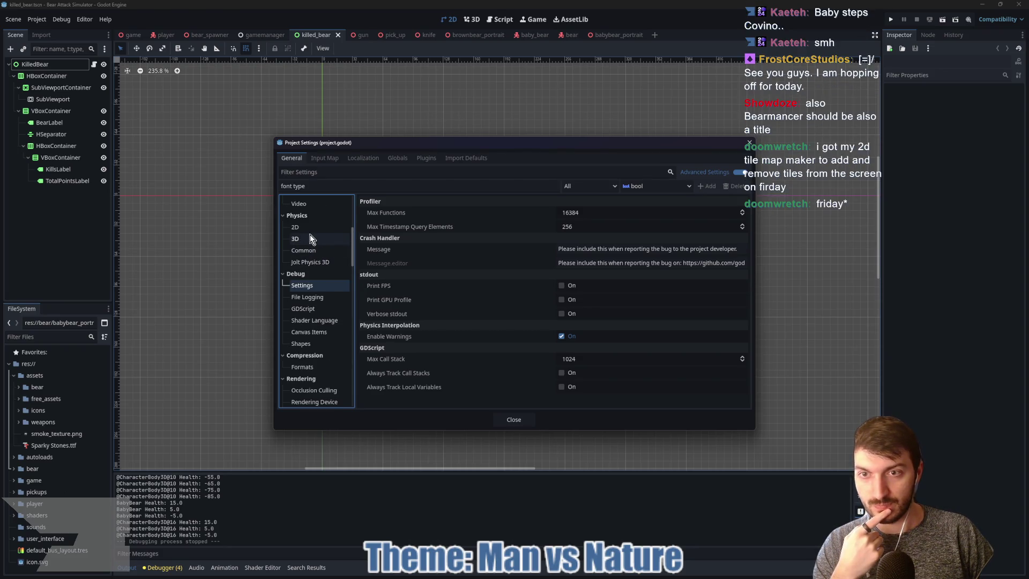
{"action": "scroll", "coordinate": [311, 242], "scroll_direction": "up", "scroll_amount": 3}
{"action": "scroll", "coordinate": [309, 230], "scroll_direction": "up", "scroll_amount": 5}
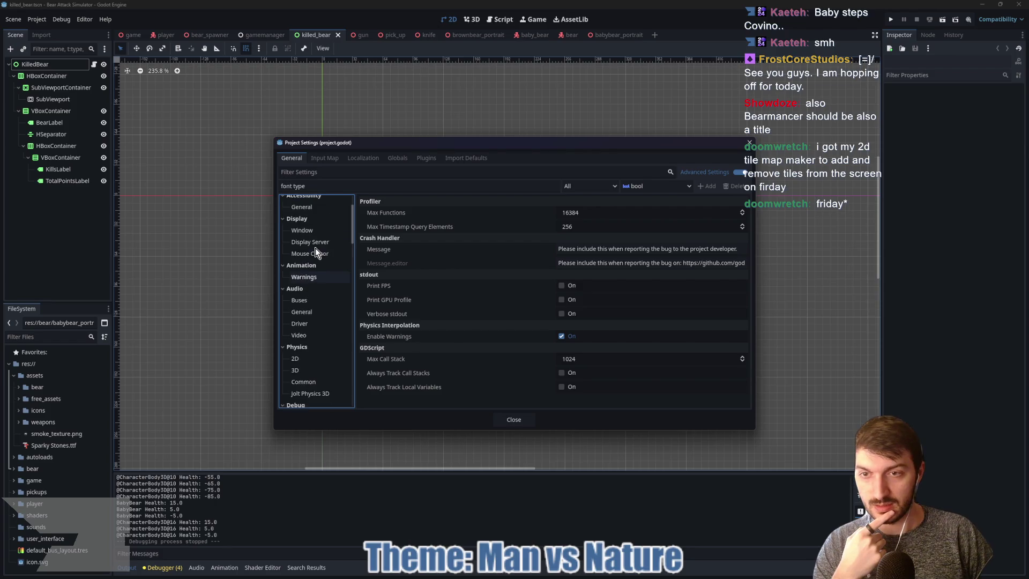
{"action": "left_click", "coordinate": [314, 243]}
{"action": "left_click", "coordinate": [306, 231]}
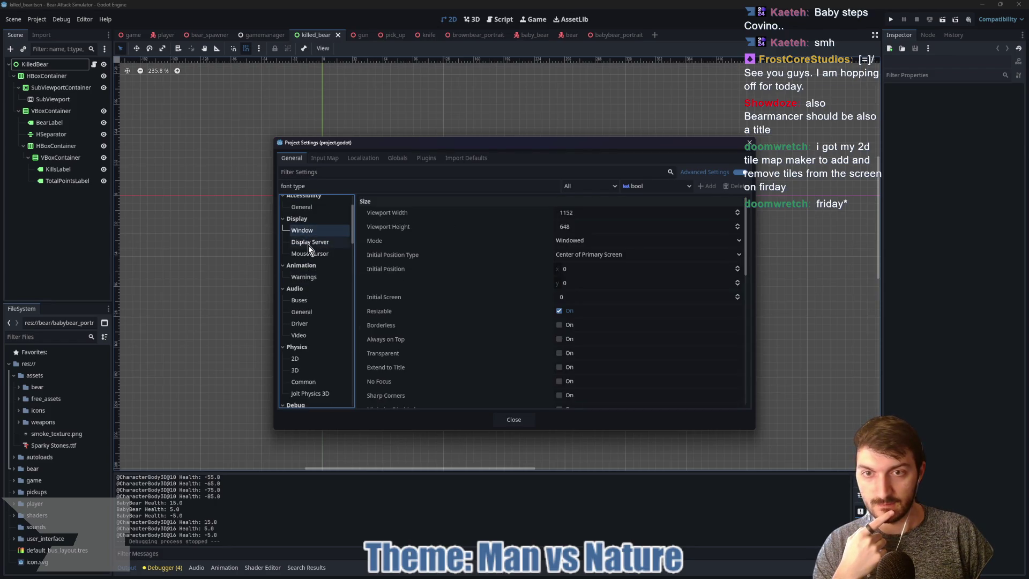
{"action": "scroll", "coordinate": [529, 290], "scroll_direction": "down", "scroll_amount": 6}
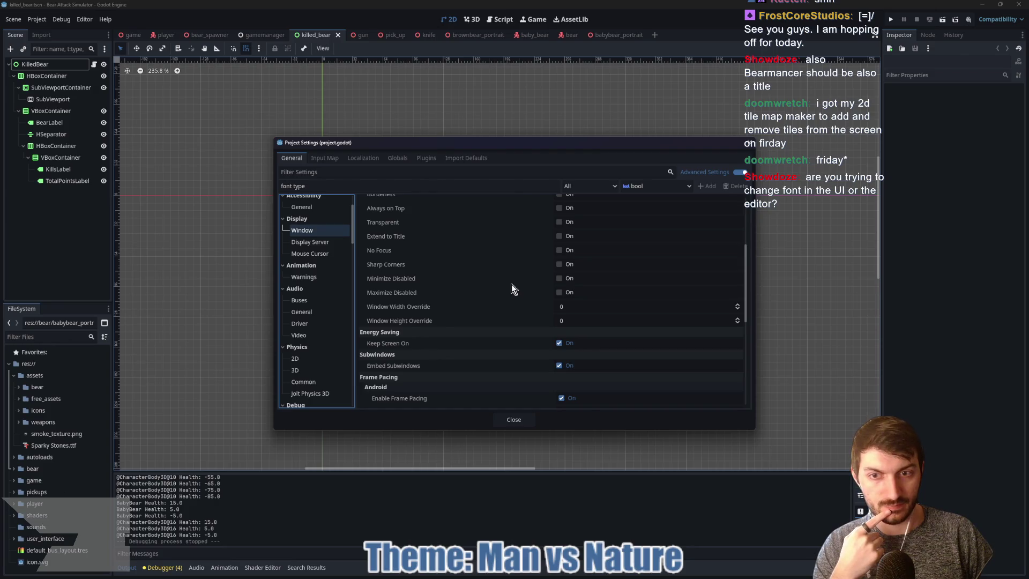
{"action": "scroll", "coordinate": [506, 284], "scroll_direction": "down", "scroll_amount": 3}
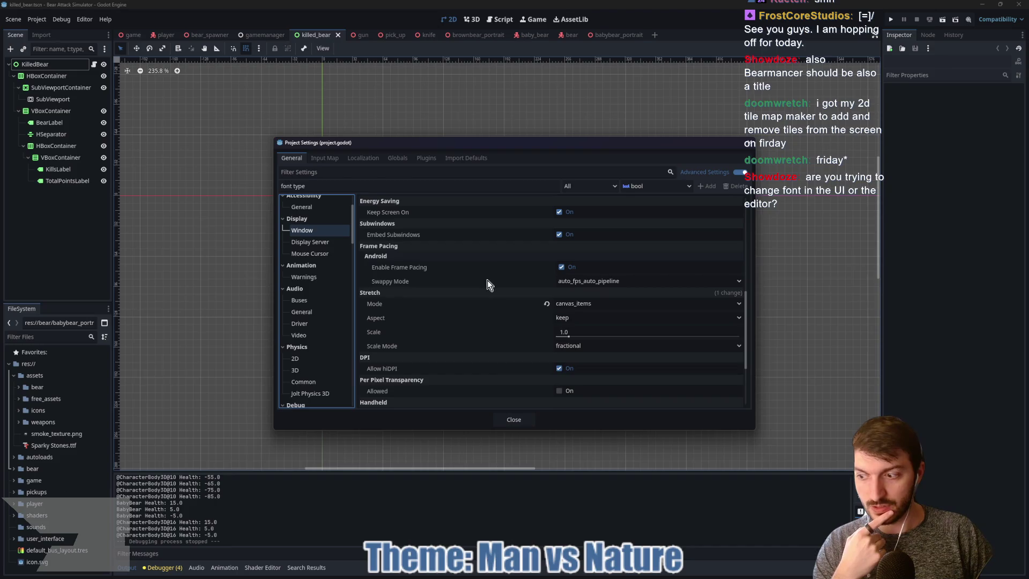
{"action": "mouse_move", "coordinate": [476, 285]}
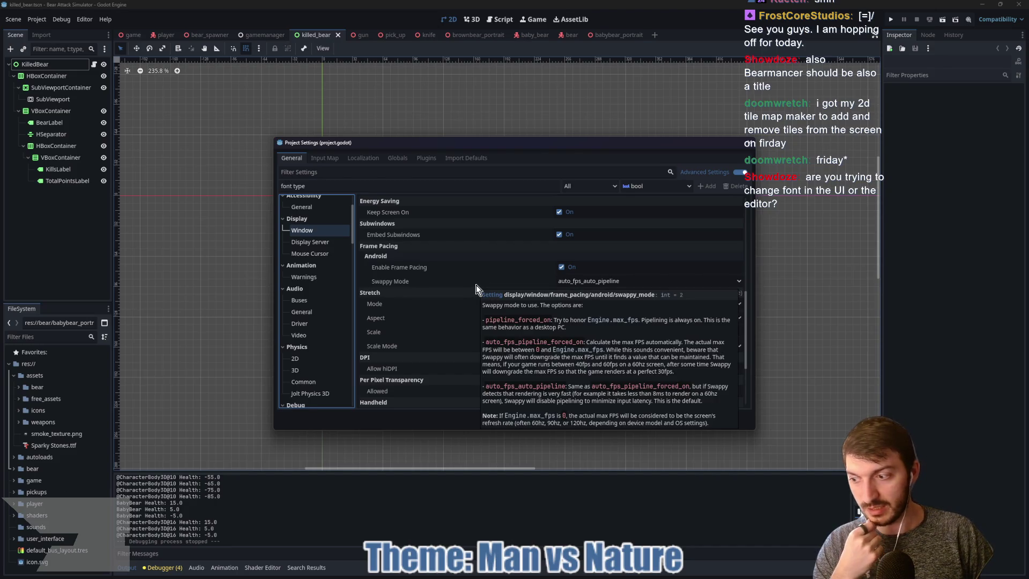
{"action": "scroll", "coordinate": [450, 288], "scroll_direction": "down", "scroll_amount": 4}
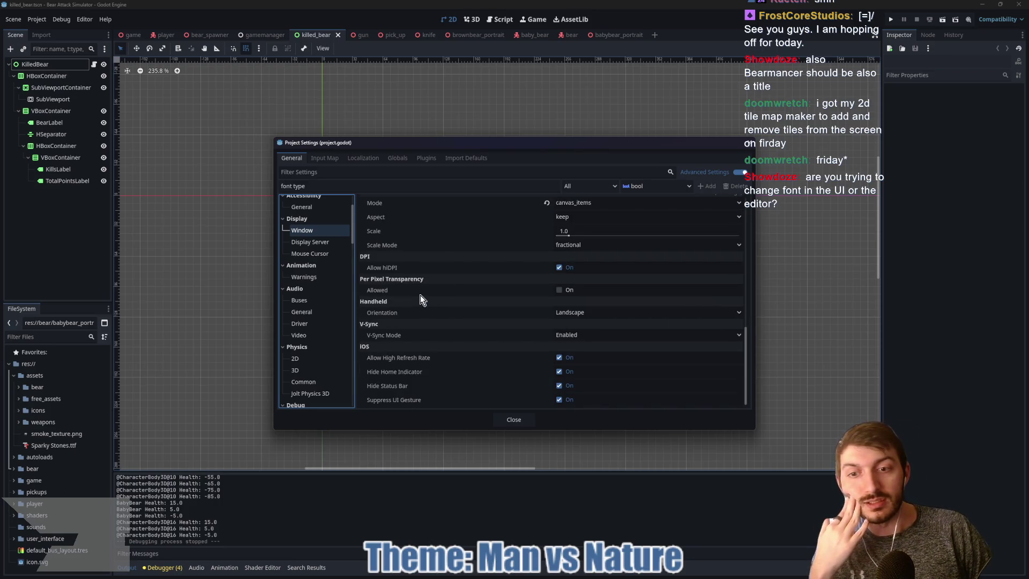
{"action": "scroll", "coordinate": [320, 304], "scroll_direction": "up", "scroll_amount": 3}
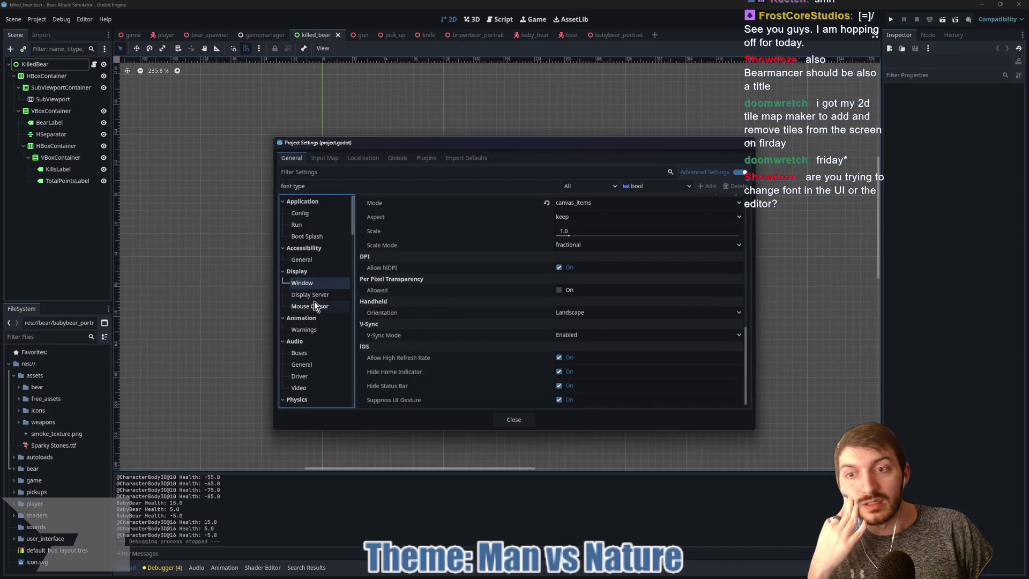
Step back through Boot Splash and Run to Application Config, selecting the 'font type' name.
{"action": "left_click", "coordinate": [304, 235]}
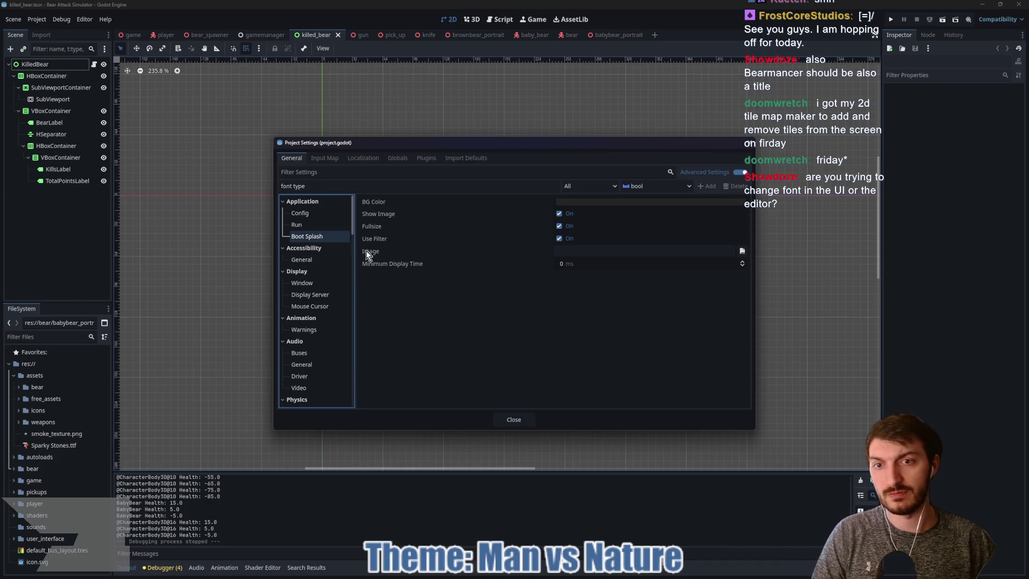
{"action": "left_click", "coordinate": [314, 225]}
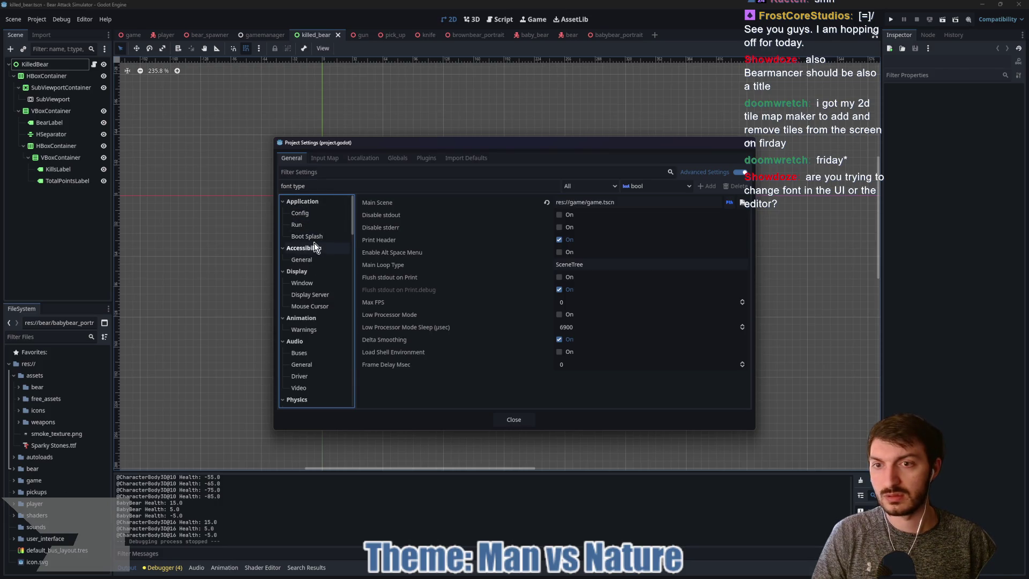
{"action": "left_click", "coordinate": [302, 214]}
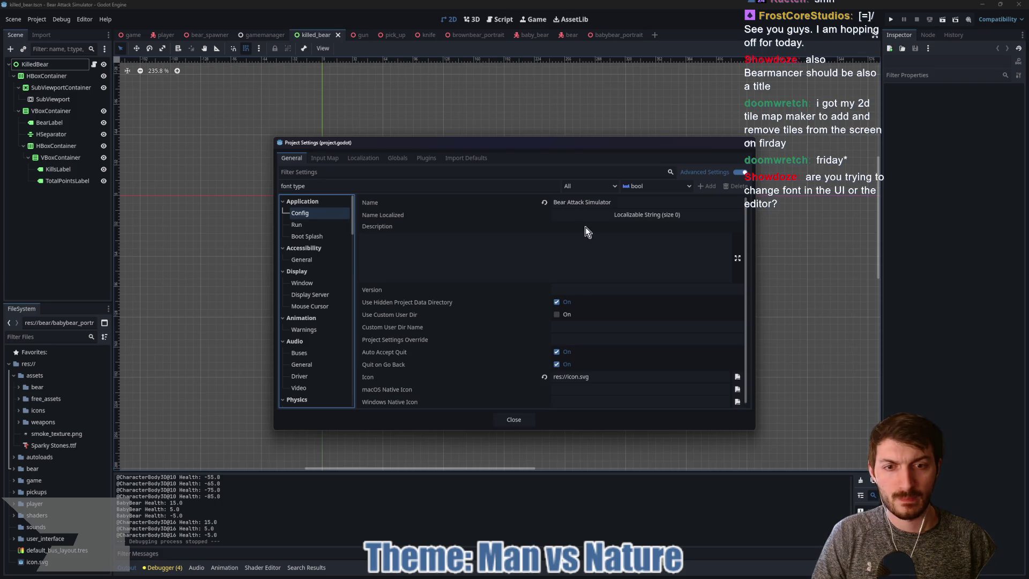
{"action": "scroll", "coordinate": [495, 254], "scroll_direction": "down", "scroll_amount": 1}
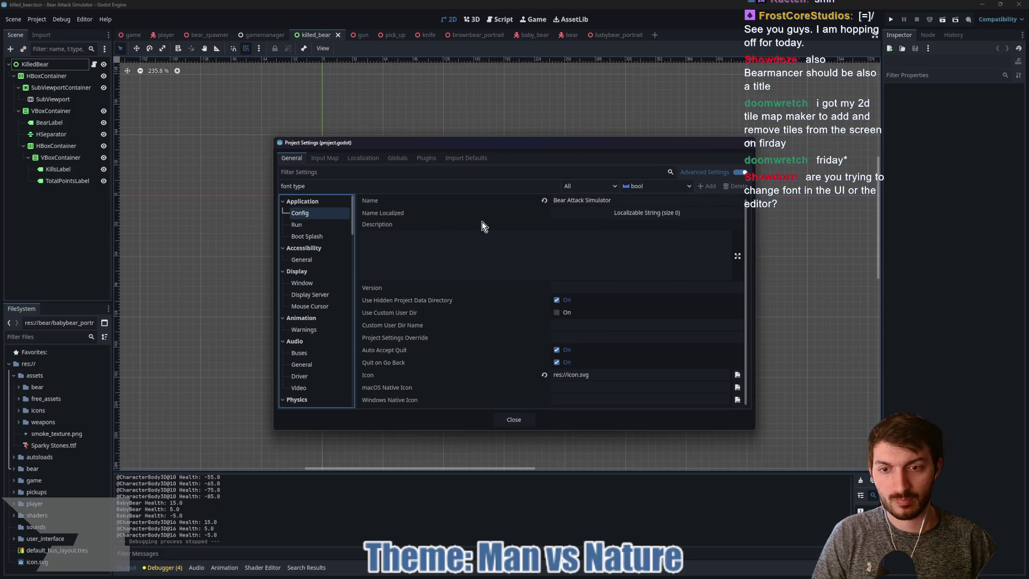
{"action": "left_click_drag", "start_coordinate": [335, 189], "coordinate": [272, 188]}
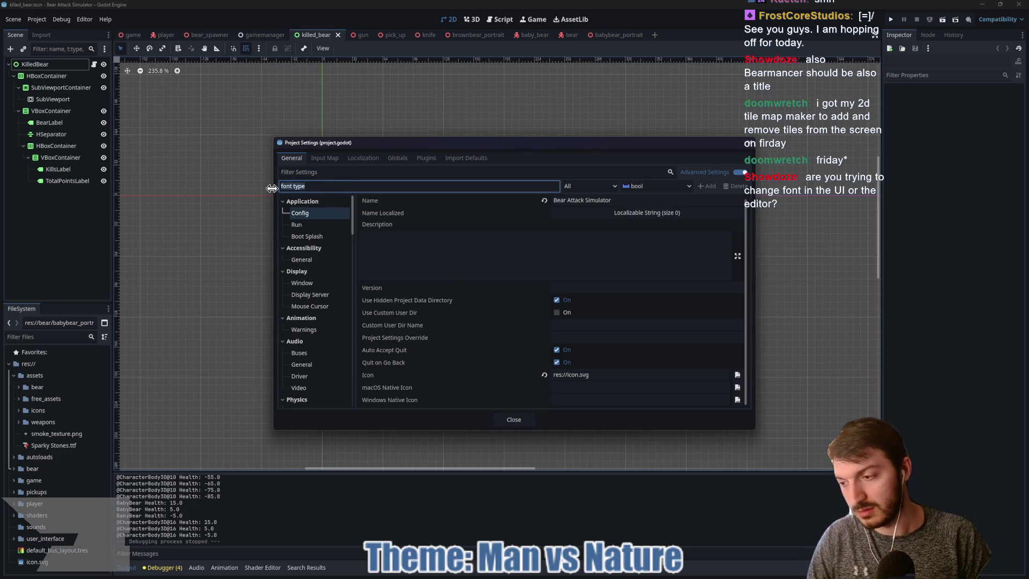
Rename the new setting to 'font', keeping the feature tag at All, and return to General.
{"action": "type", "text": "font"}
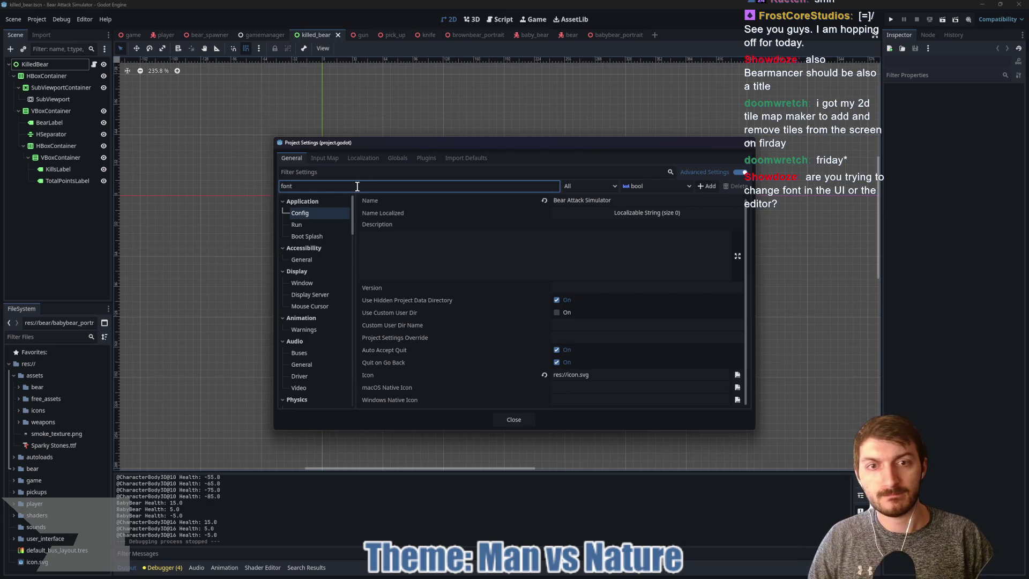
{"action": "left_click", "coordinate": [594, 186]}
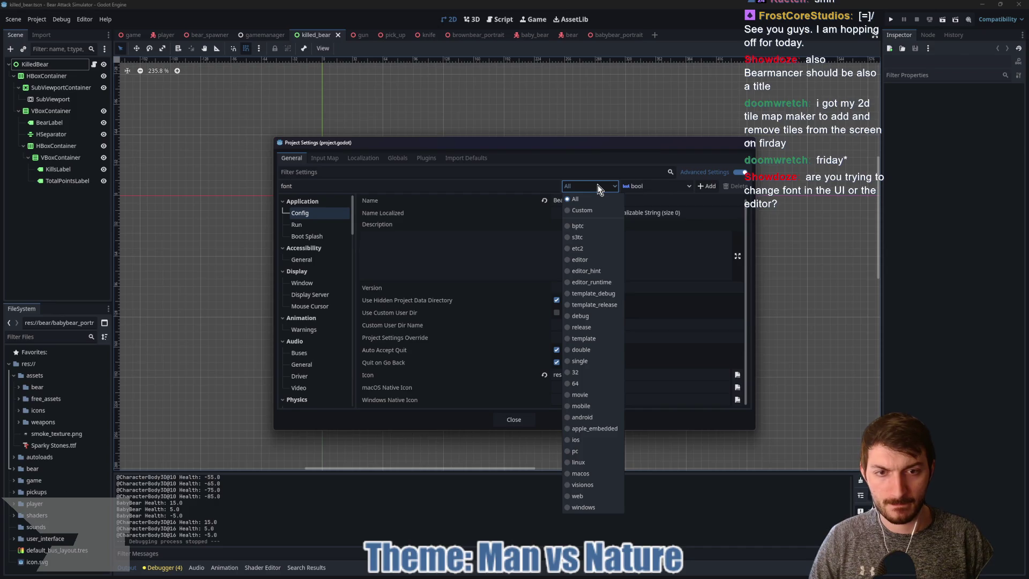
{"action": "left_click", "coordinate": [597, 185]}
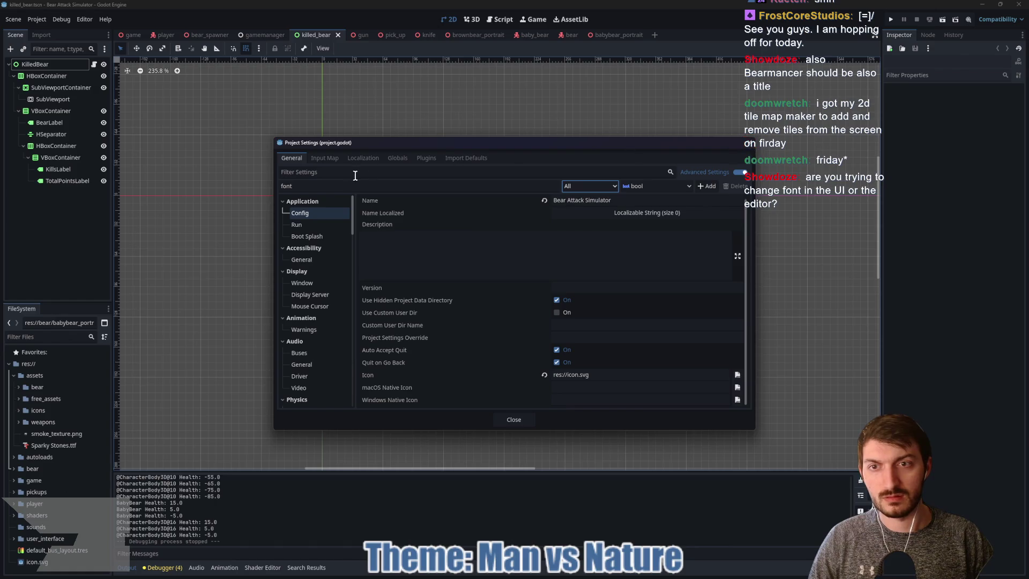
{"action": "left_click", "coordinate": [324, 159]}
{"action": "left_click", "coordinate": [301, 159]}
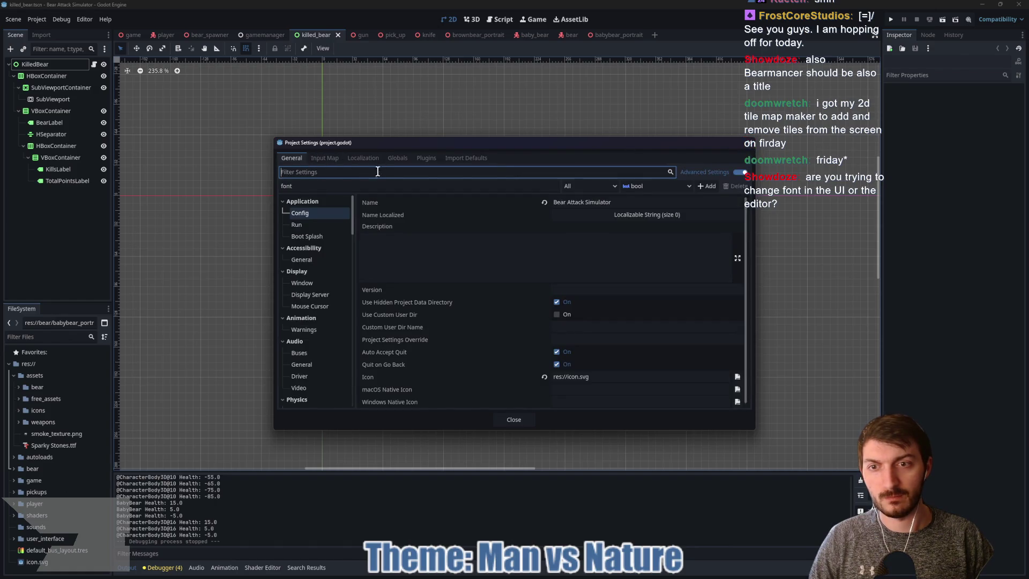
{"action": "left_click", "coordinate": [312, 224]}
Browse Application Config, Run, Boot Splash and Accessibility, ending on Display > Window.
{"action": "left_click", "coordinate": [311, 214]}
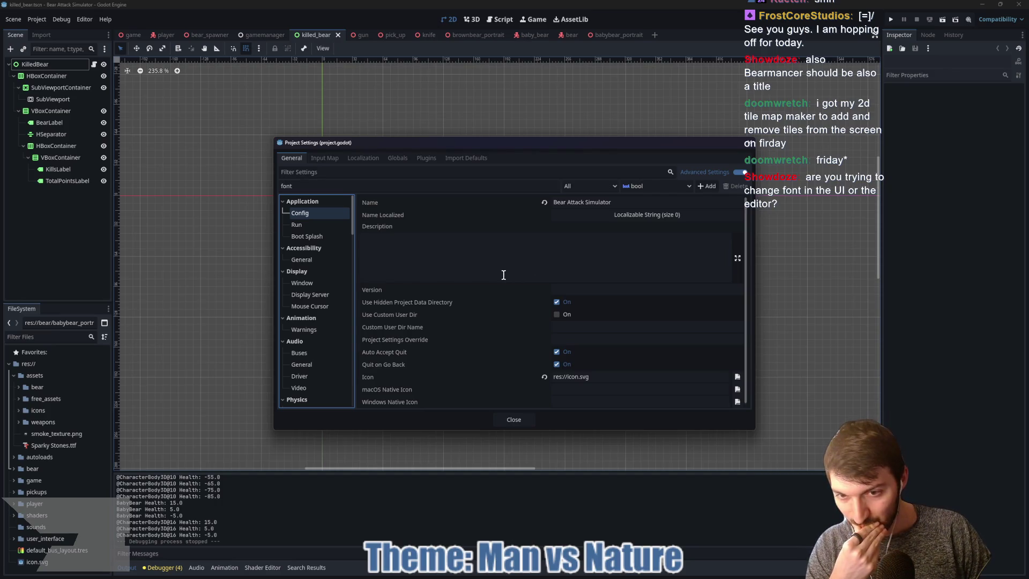
{"action": "mouse_move", "coordinate": [426, 317]}
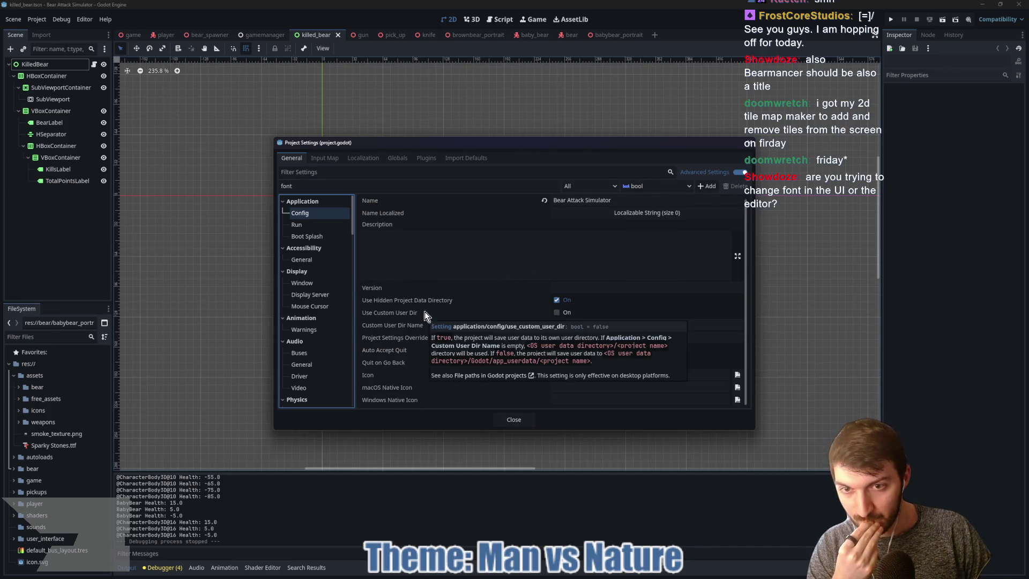
{"action": "left_click", "coordinate": [310, 228]}
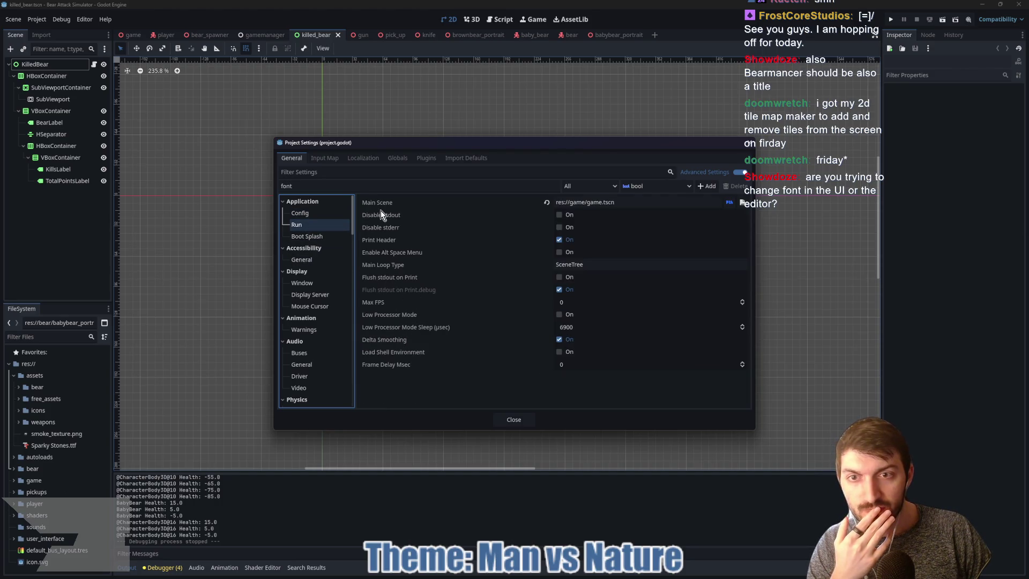
{"action": "left_click", "coordinate": [322, 248]}
{"action": "left_click", "coordinate": [315, 237]}
{"action": "left_click", "coordinate": [313, 249]}
{"action": "left_click", "coordinate": [312, 262]}
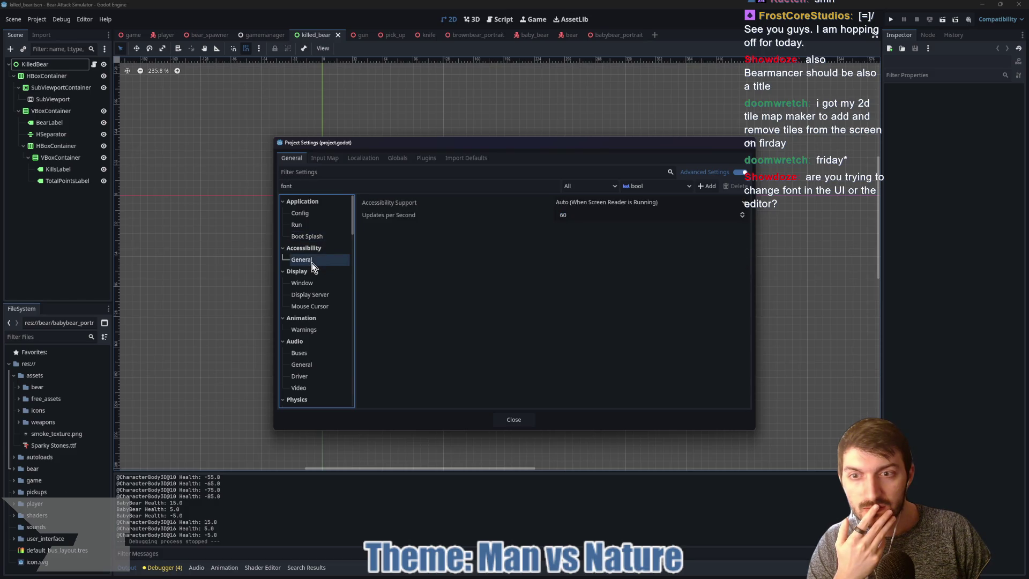
{"action": "left_click", "coordinate": [316, 284]}
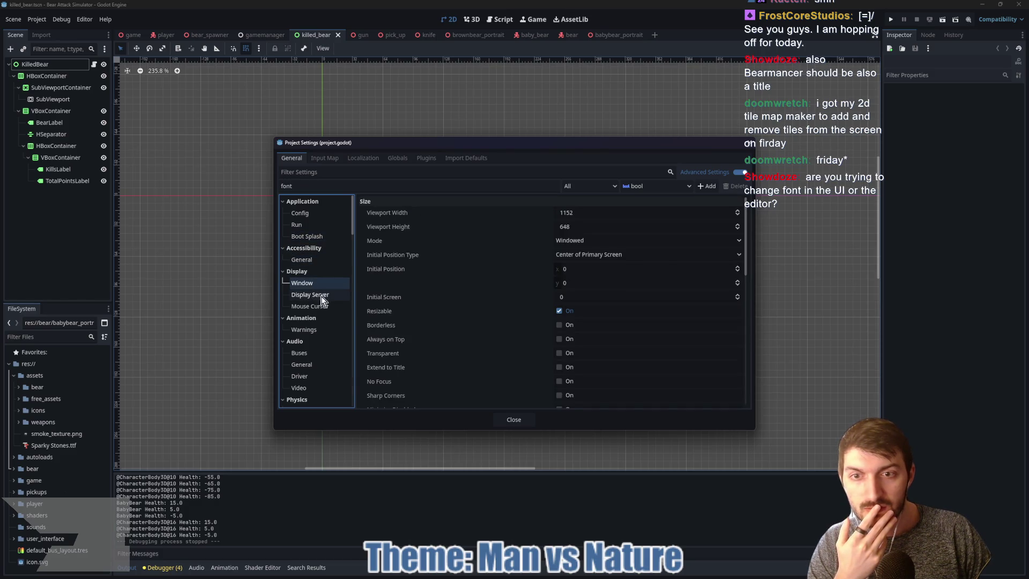
Scroll through the Window options (stretch mode canvas_items, aspect keep) and close Project Settings.
{"action": "scroll", "coordinate": [456, 271], "scroll_direction": "down", "scroll_amount": 5}
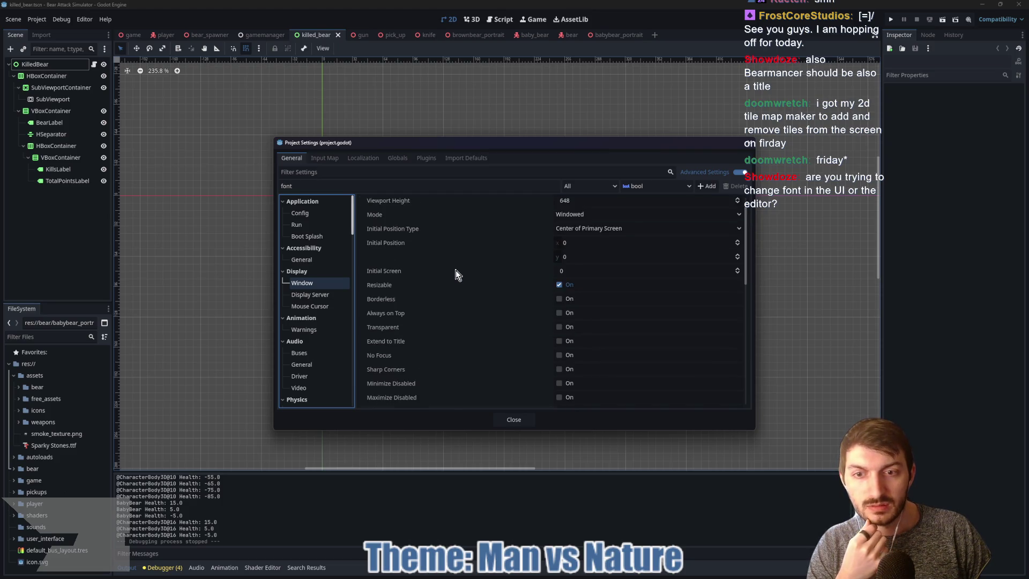
{"action": "scroll", "coordinate": [454, 275], "scroll_direction": "down", "scroll_amount": 2}
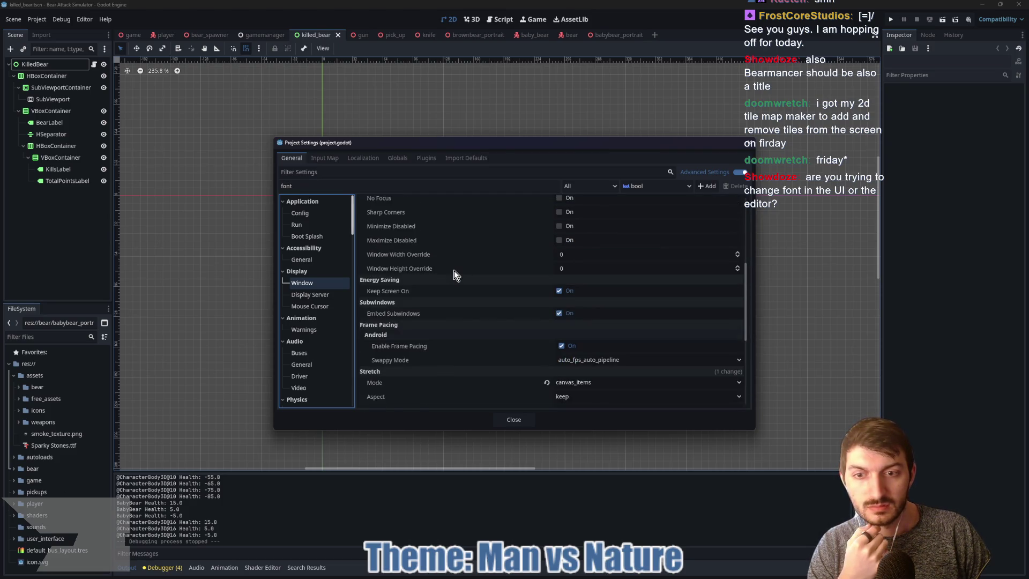
{"action": "scroll", "coordinate": [454, 271], "scroll_direction": "down", "scroll_amount": 5}
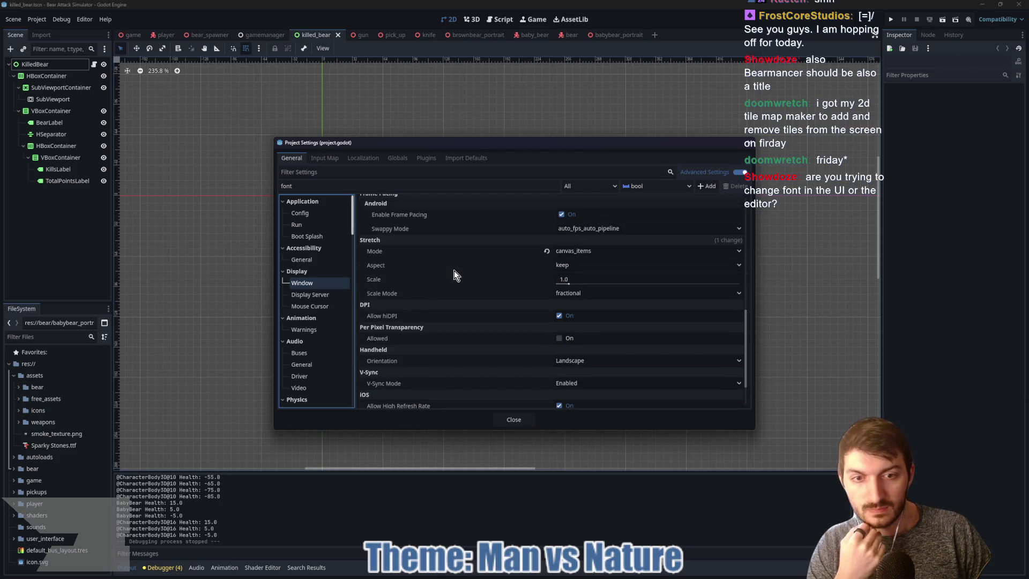
{"action": "scroll", "coordinate": [454, 273], "scroll_direction": "down", "scroll_amount": 2}
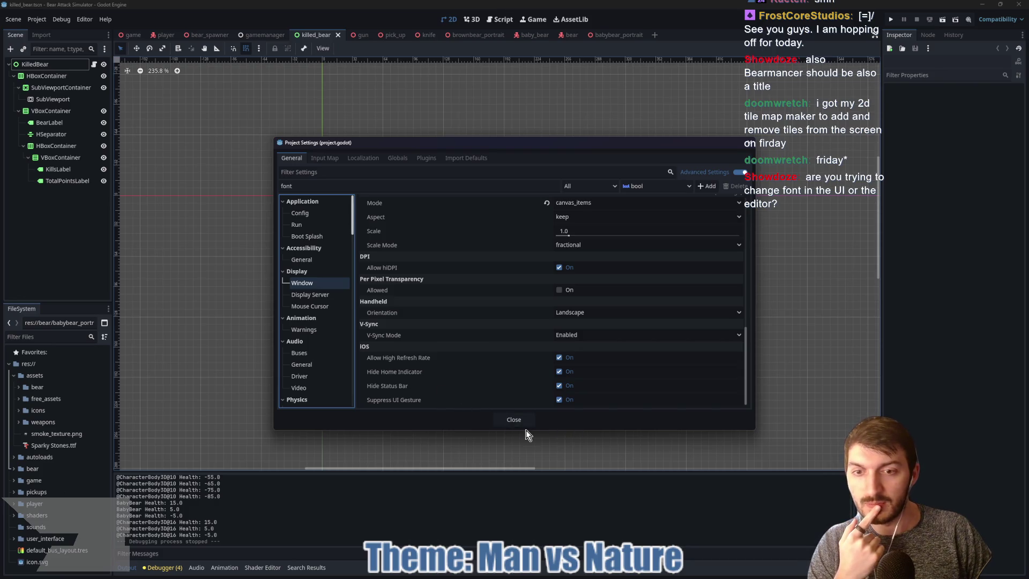
{"action": "left_click", "coordinate": [515, 419]}
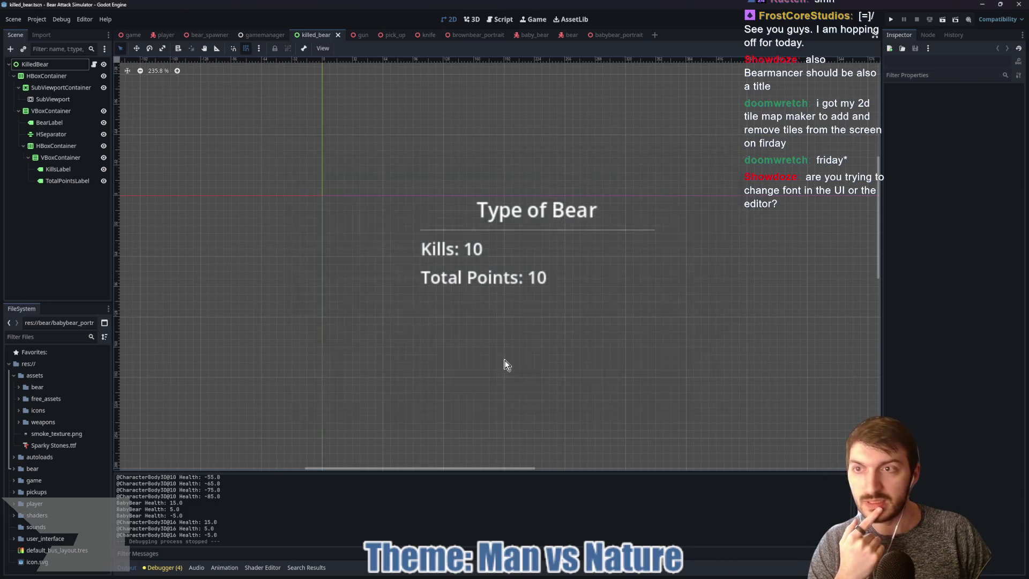
{"action": "left_click", "coordinate": [86, 19]}
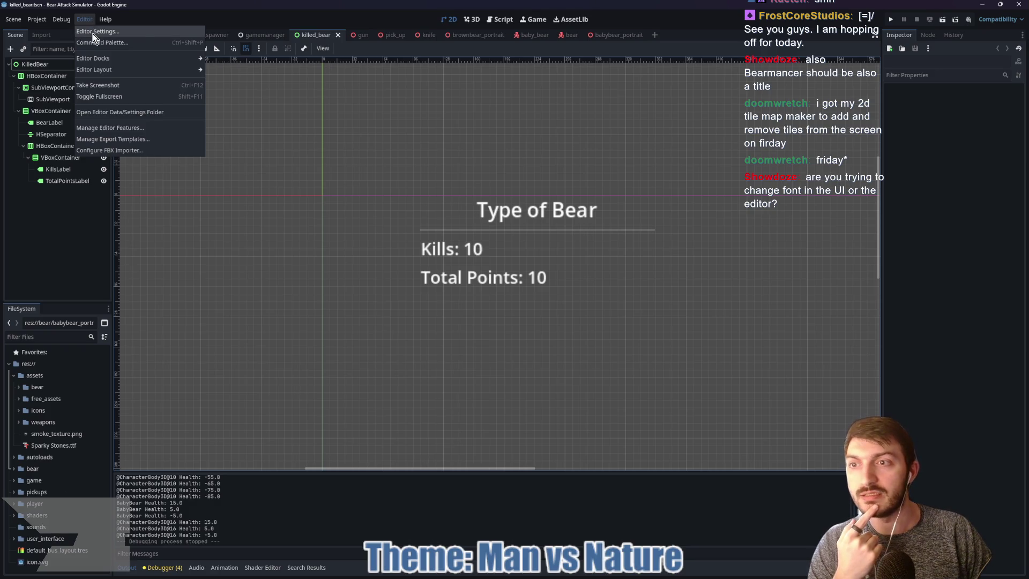
{"action": "left_click", "coordinate": [92, 32]}
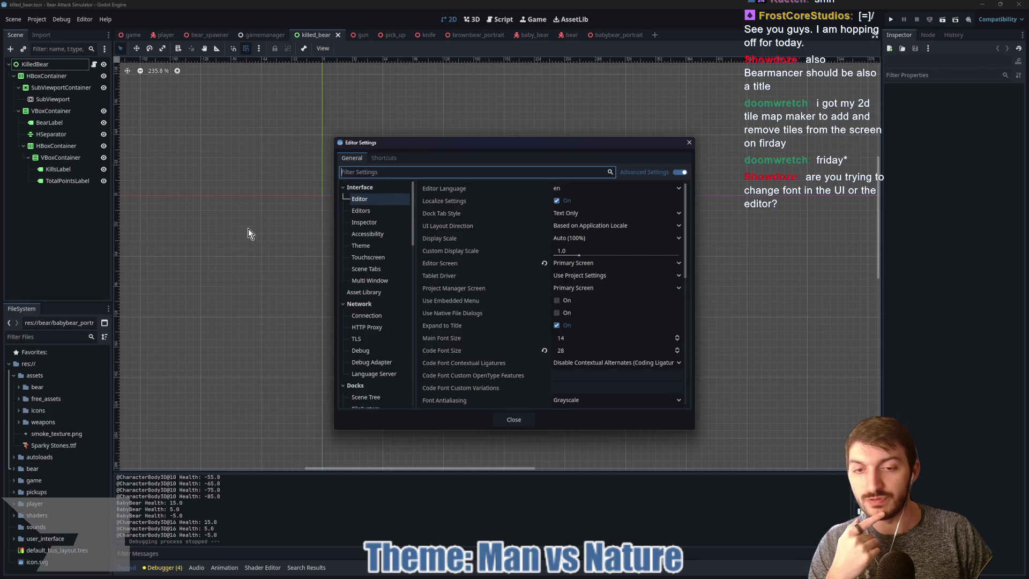
{"action": "left_click", "coordinate": [692, 144]}
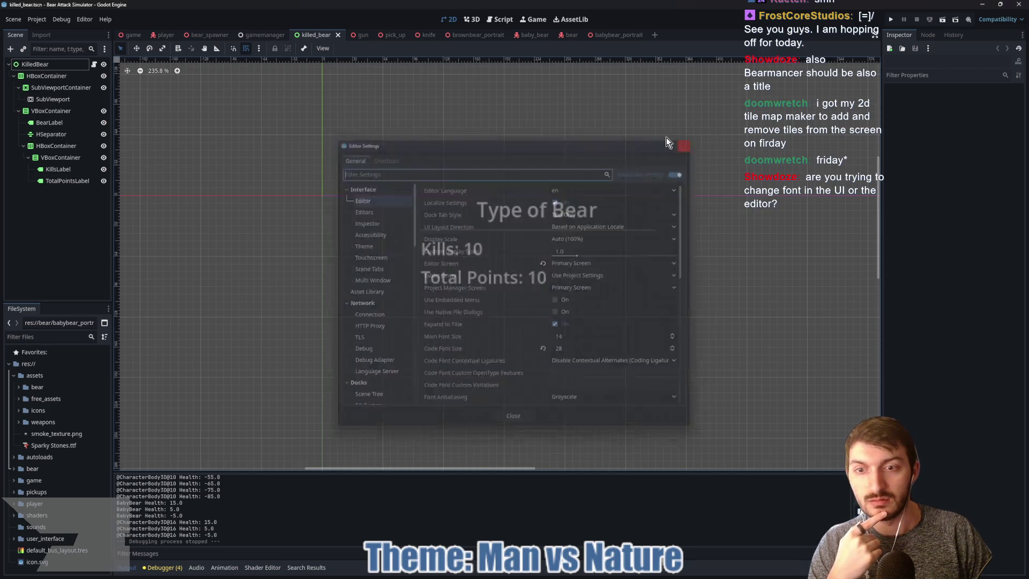
{"action": "left_click", "coordinate": [39, 20]}
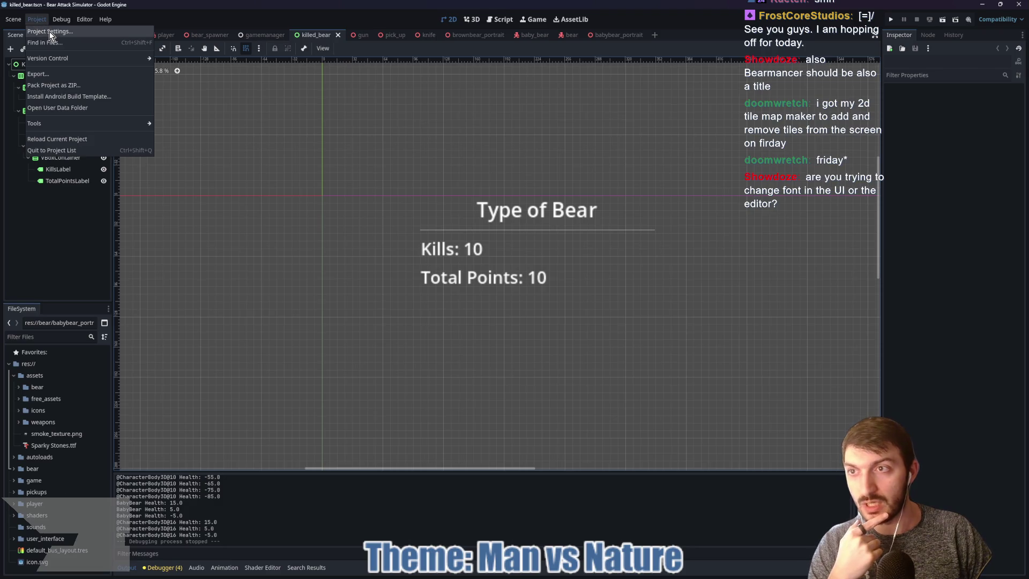
In Project Settings filtered by 'font', open the file browser for GUI > Theme > Custom Font.
{"action": "left_click", "coordinate": [50, 31]}
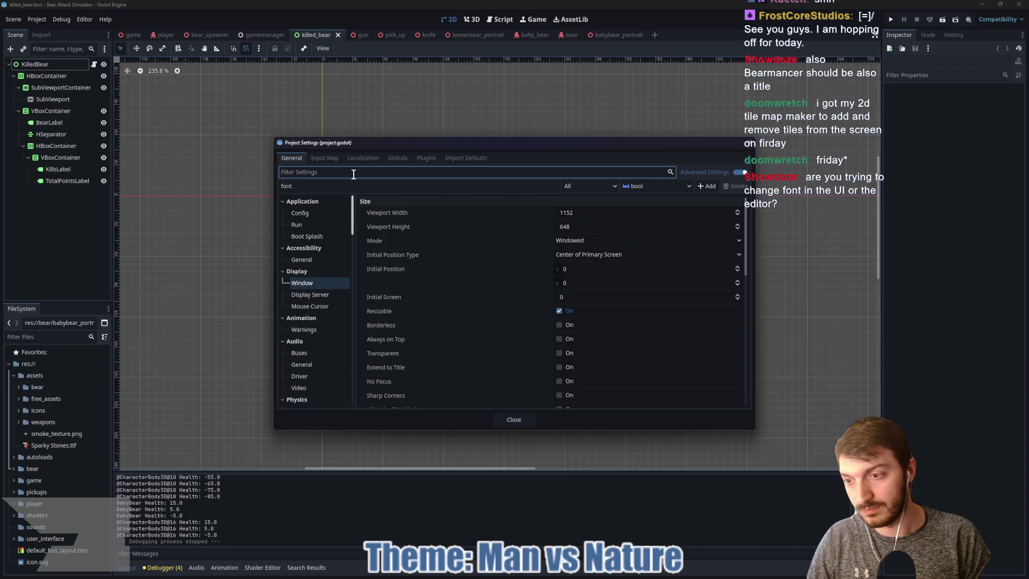
{"action": "type", "text": "font"}
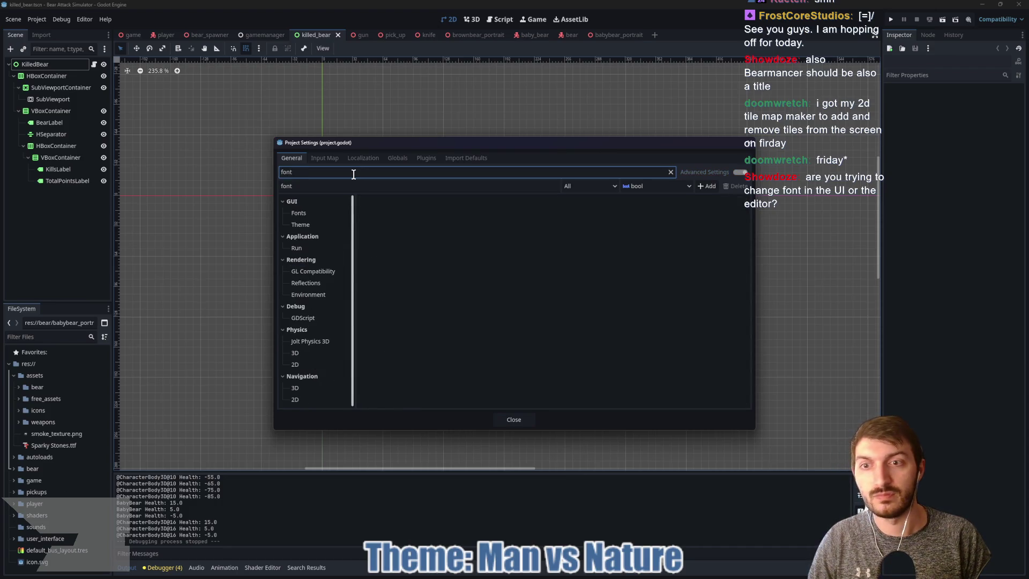
{"action": "left_click", "coordinate": [298, 213]}
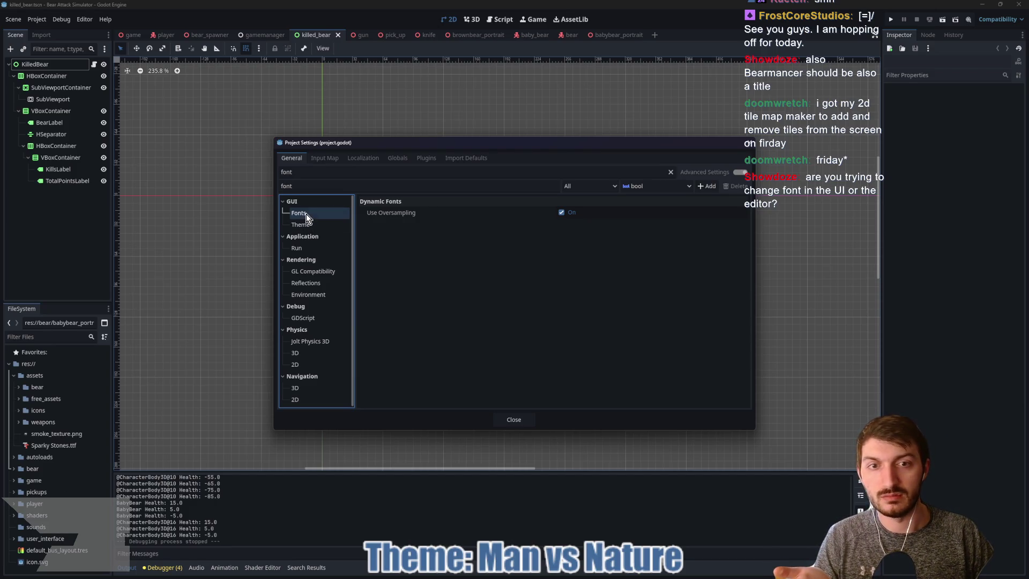
{"action": "left_click", "coordinate": [311, 223]}
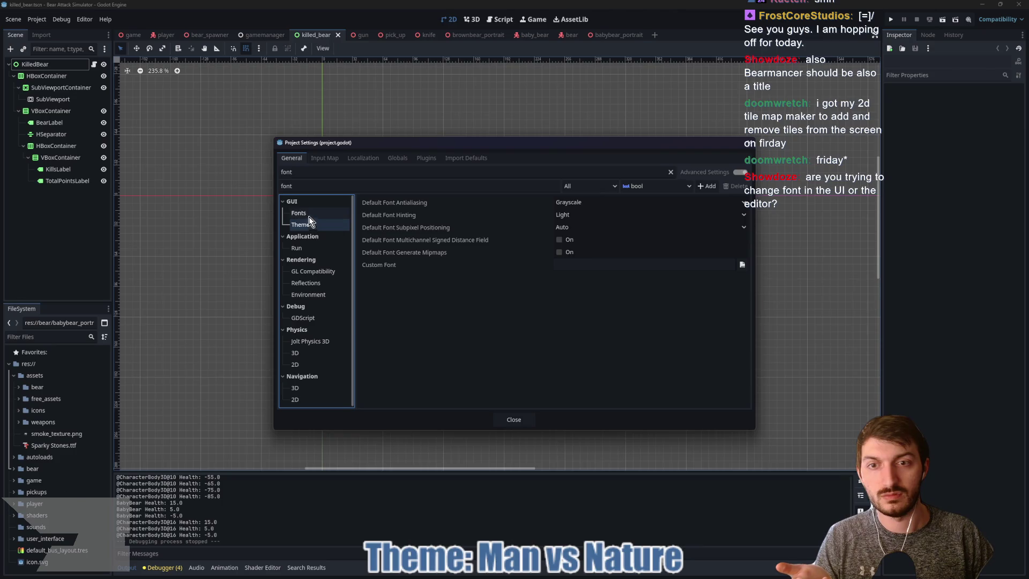
{"action": "left_click", "coordinate": [309, 216]}
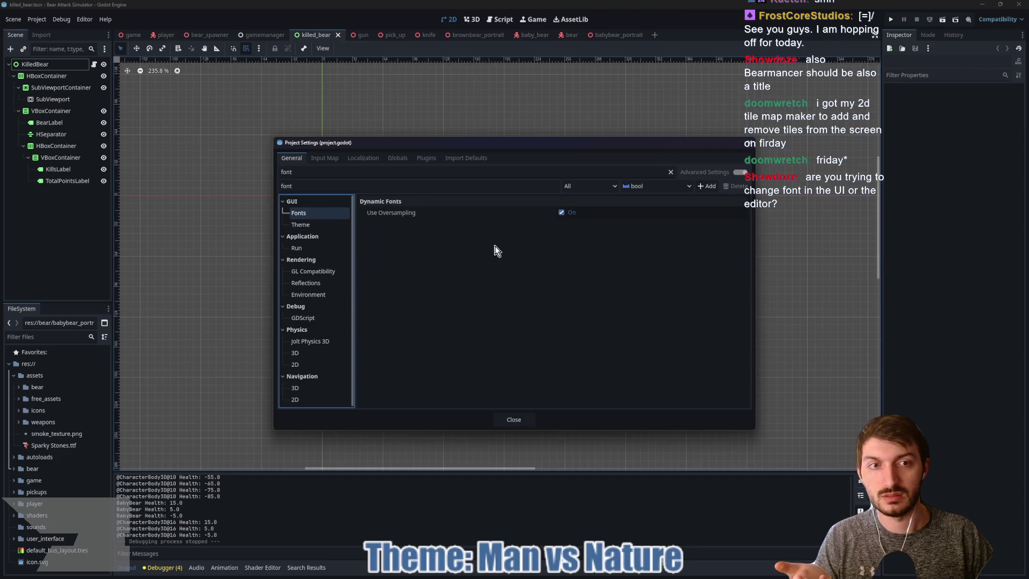
{"action": "left_click", "coordinate": [740, 172]}
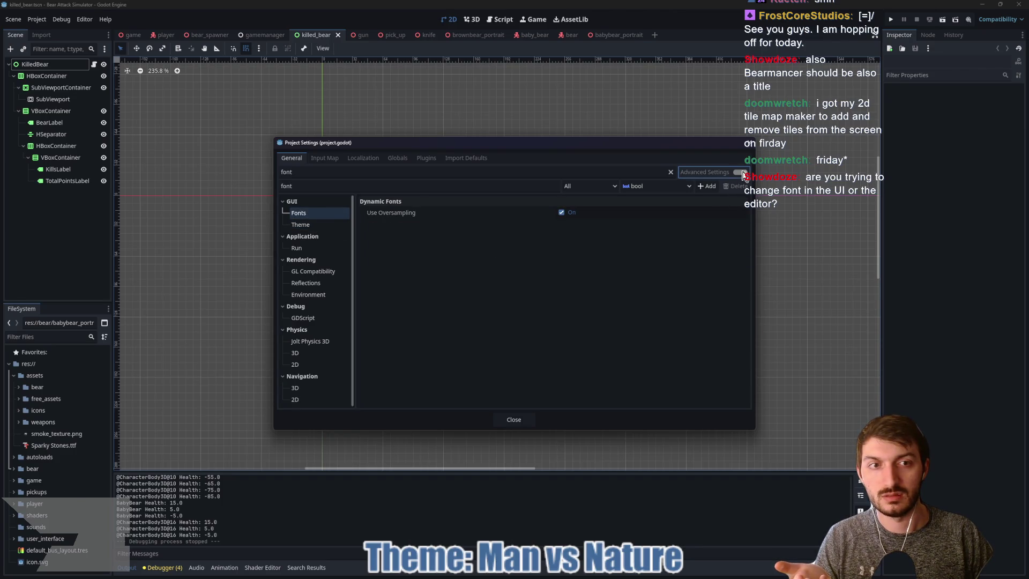
{"action": "left_click", "coordinate": [317, 223]}
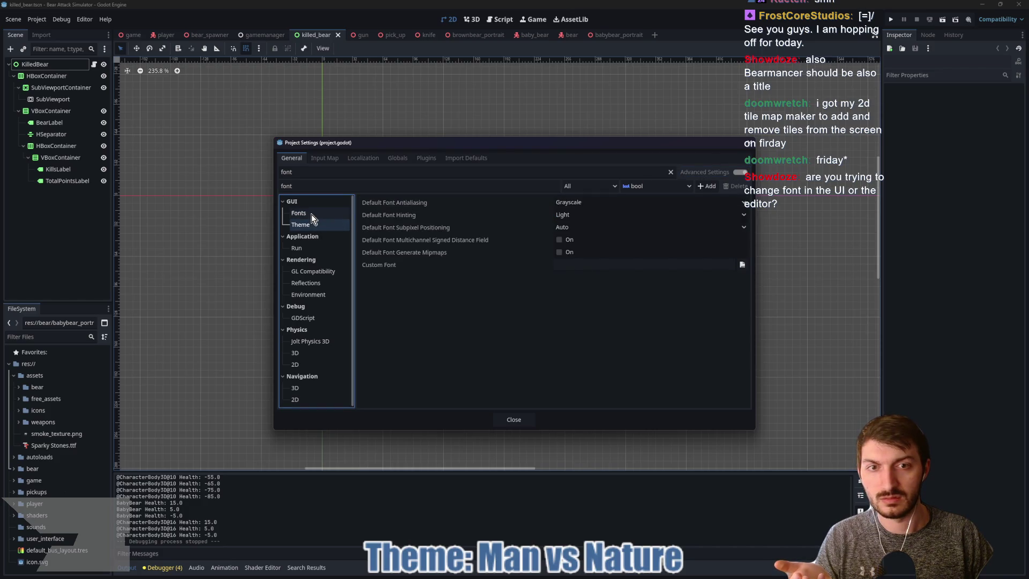
{"action": "left_click", "coordinate": [743, 264]}
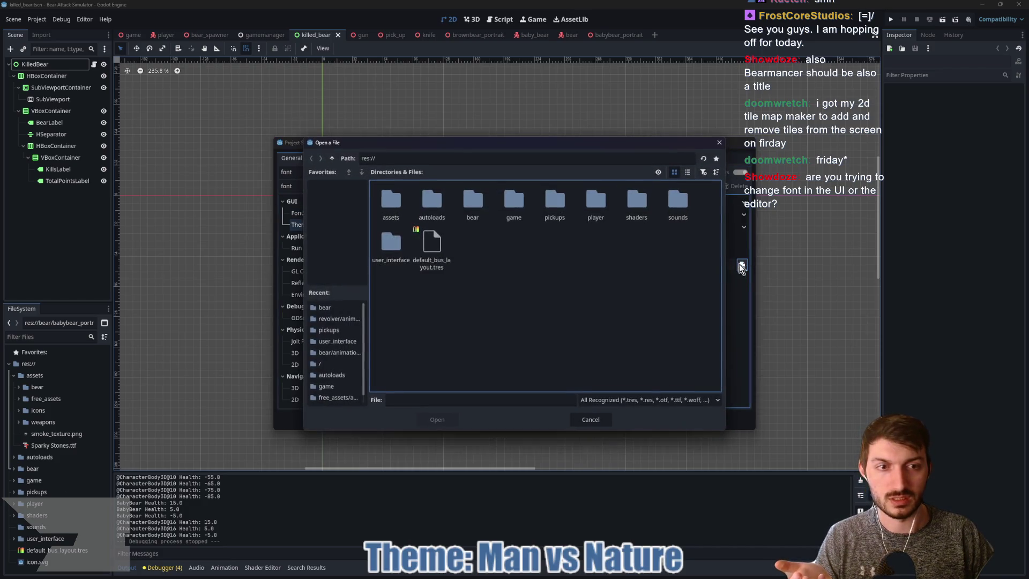
Pick res://assets/Sparky Stones.ttf as the Custom Font, then close Project Settings.
{"action": "double_click", "coordinate": [397, 203]}
{"action": "left_click", "coordinate": [556, 203]}
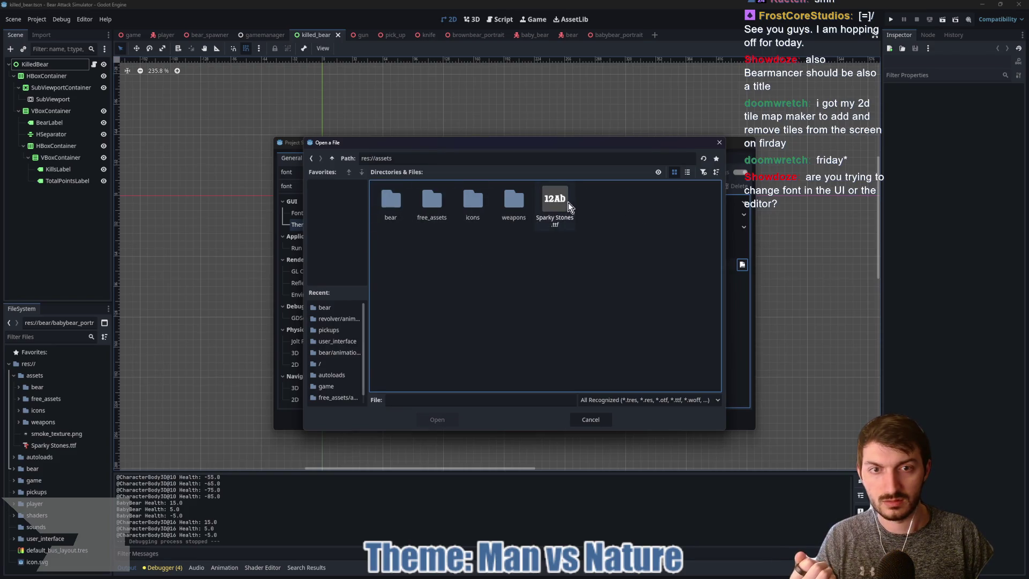
{"action": "left_click", "coordinate": [438, 421]}
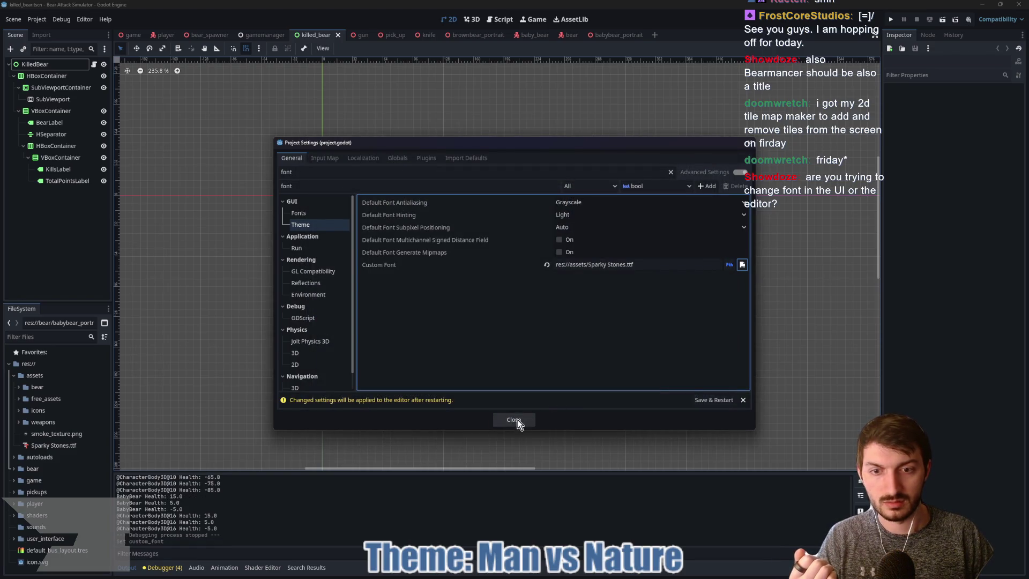
{"action": "left_click", "coordinate": [712, 400]}
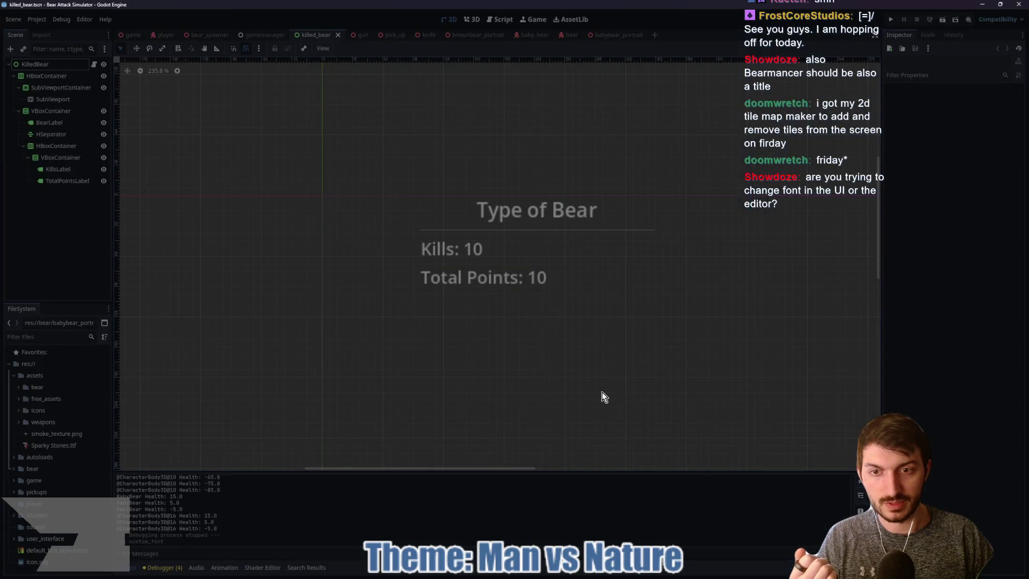
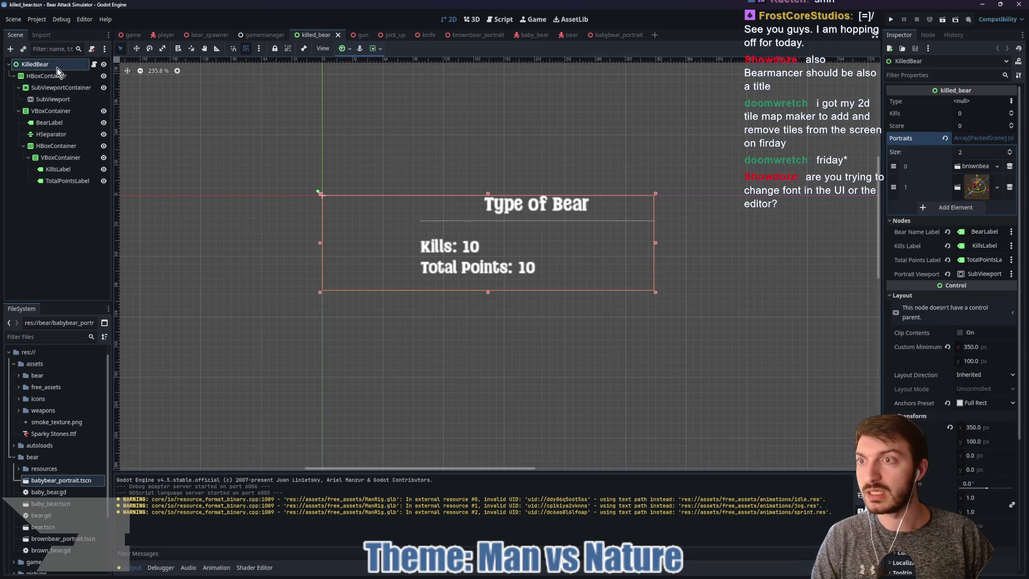
Select the Kills and Total Points labels together and set their outline colour to black.
{"action": "left_click", "coordinate": [56, 169]}
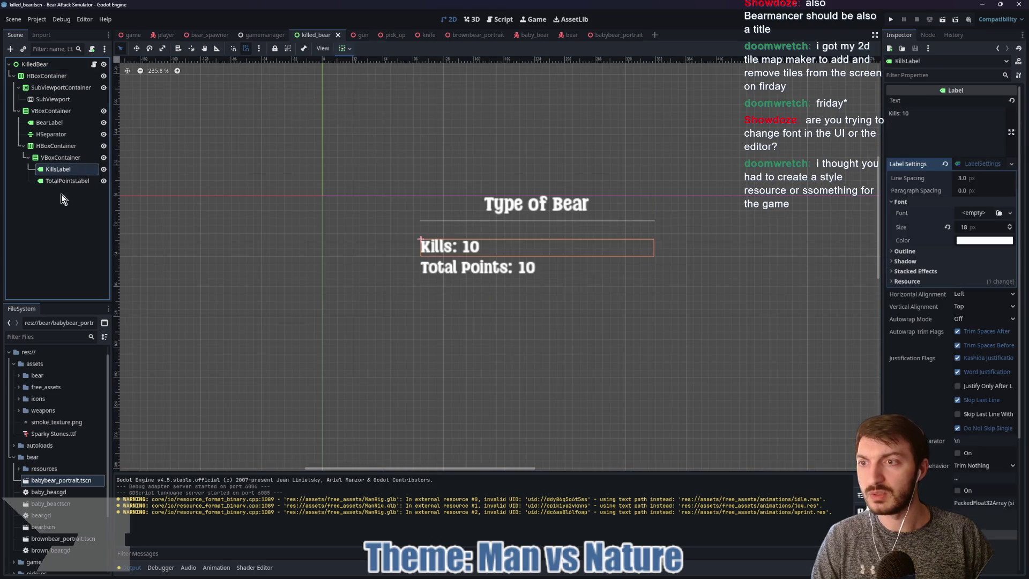
{"action": "left_click", "coordinate": [67, 181], "text": "shift"}
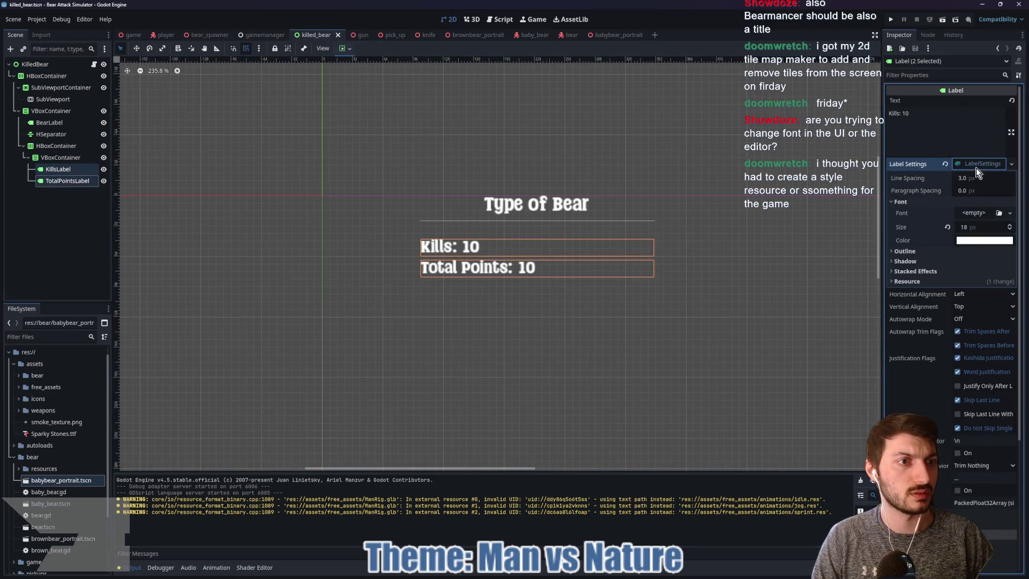
{"action": "left_click", "coordinate": [906, 251]}
{"action": "left_click", "coordinate": [984, 275]}
{"action": "left_click_drag", "start_coordinate": [985, 290], "coordinate": [985, 388]}
{"action": "left_click", "coordinate": [988, 260]}
Set their outline thickness to 3 px, after trying 9 and 6 px.
{"action": "left_click", "coordinate": [986, 260]}
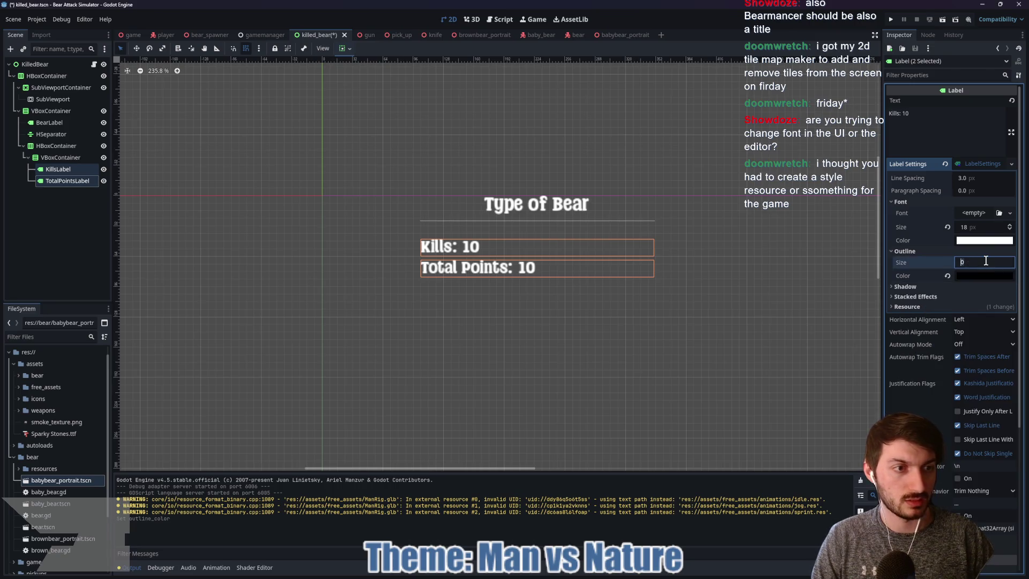
{"action": "type", "text": "2"}
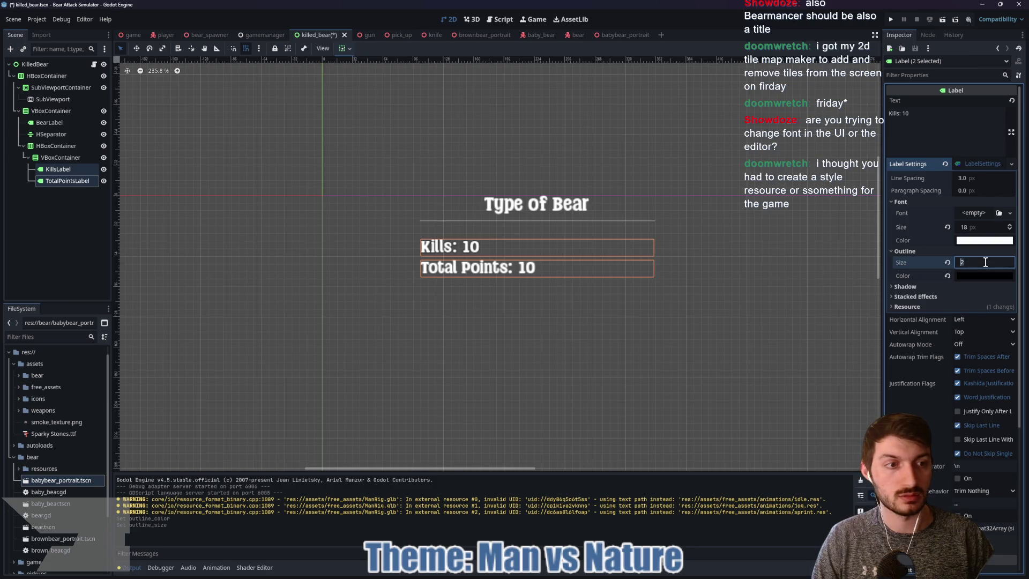
{"action": "type", "text": "9"}
{"action": "key", "text": "Return"}
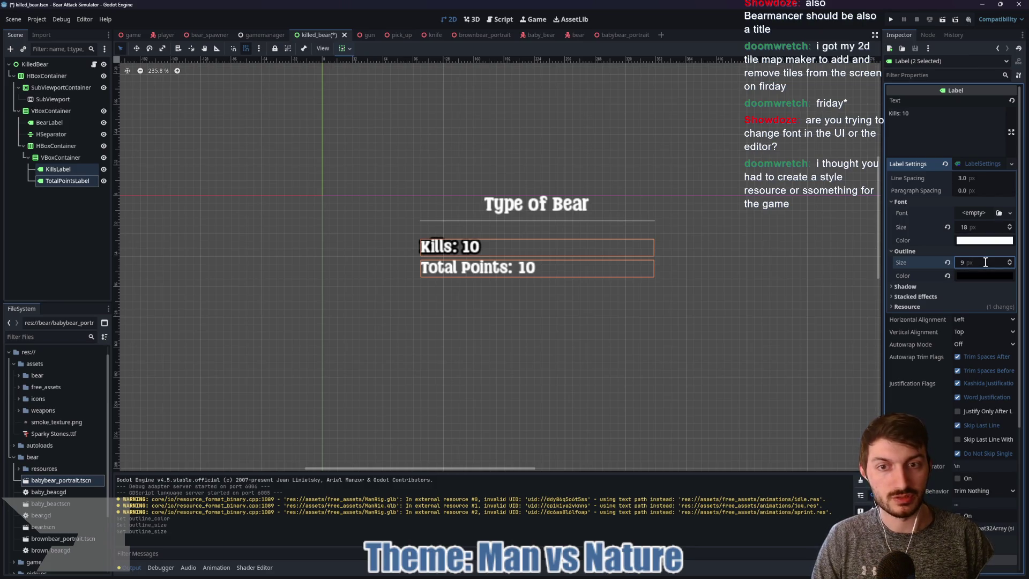
{"action": "left_click", "coordinate": [986, 262]}
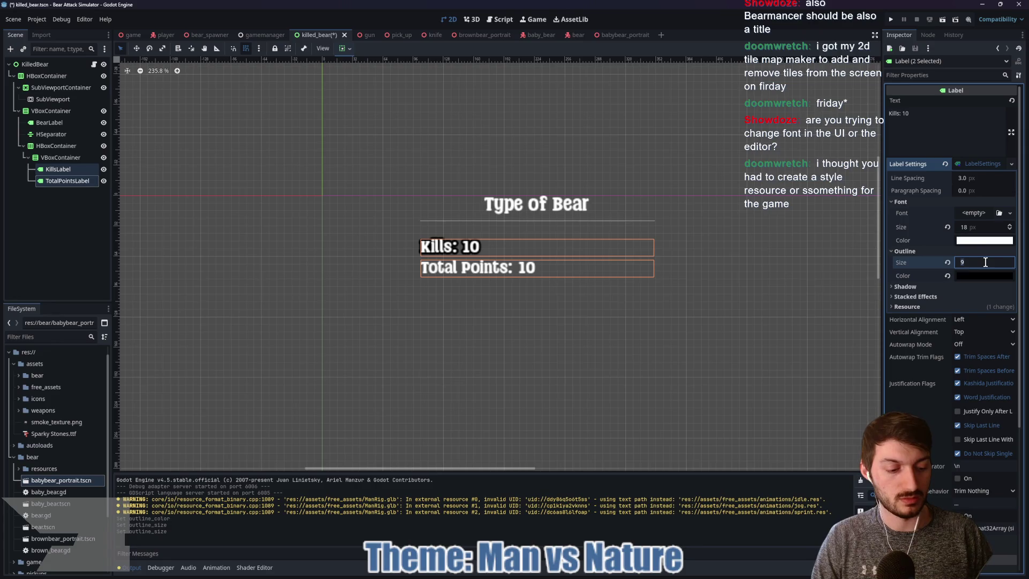
{"action": "type", "text": "6"}
{"action": "key", "text": "Return"}
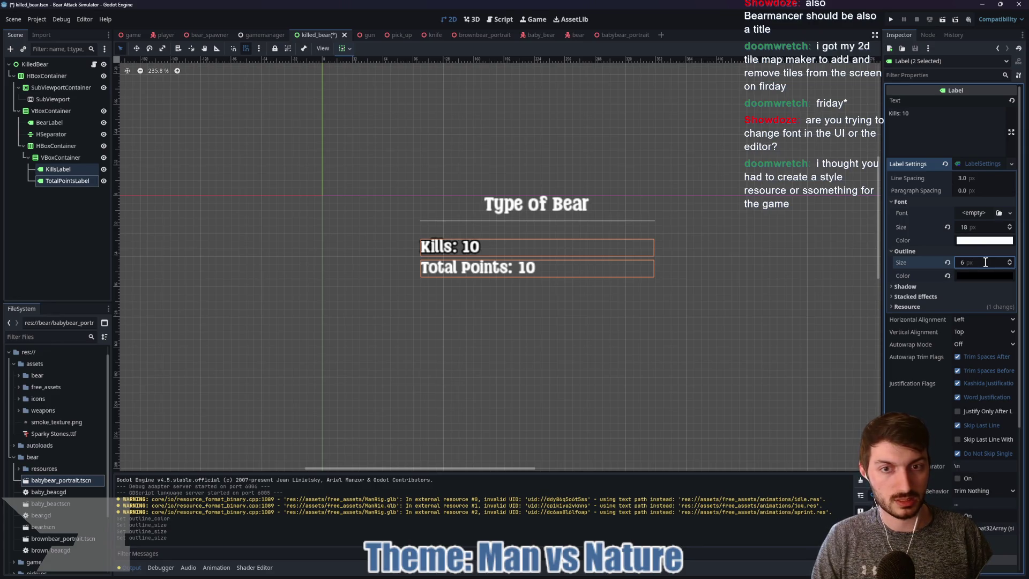
{"action": "left_click", "coordinate": [985, 262]}
{"action": "type", "text": "3"}
{"action": "key", "text": "Return"}
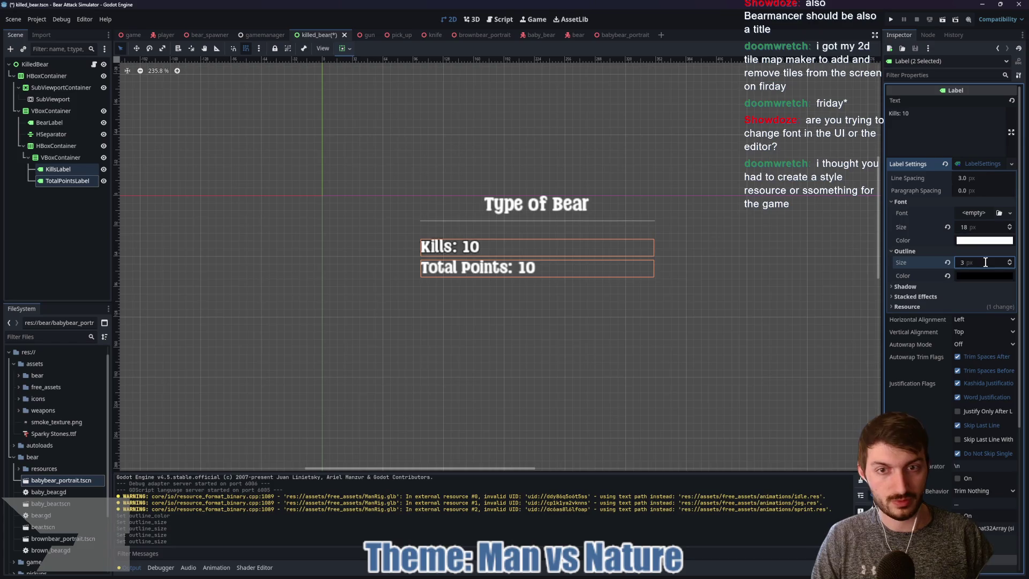
{"action": "scroll", "coordinate": [535, 308], "scroll_direction": "up", "scroll_amount": 4}
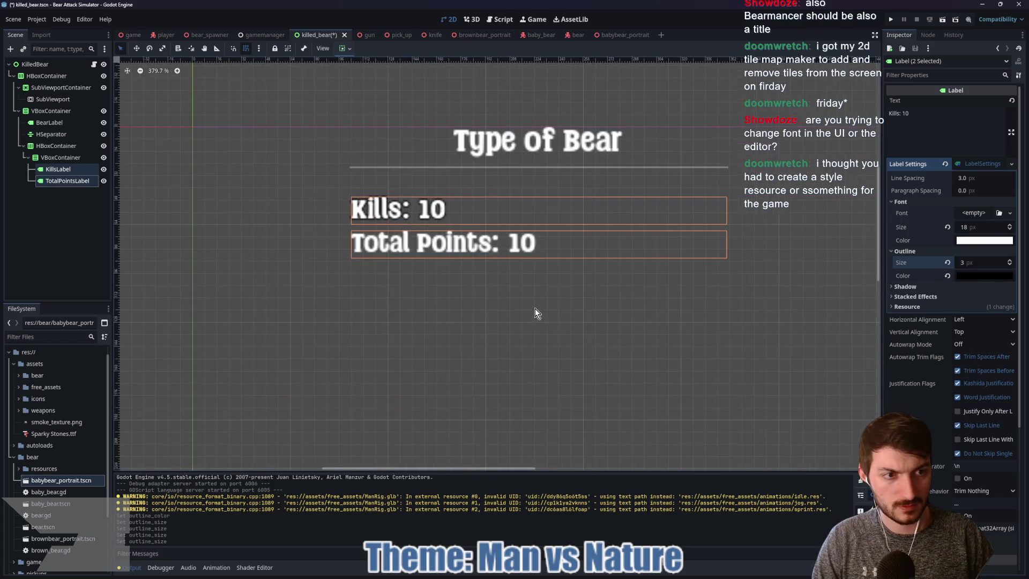
{"action": "left_click_drag", "start_coordinate": [461, 295], "coordinate": [498, 324]}
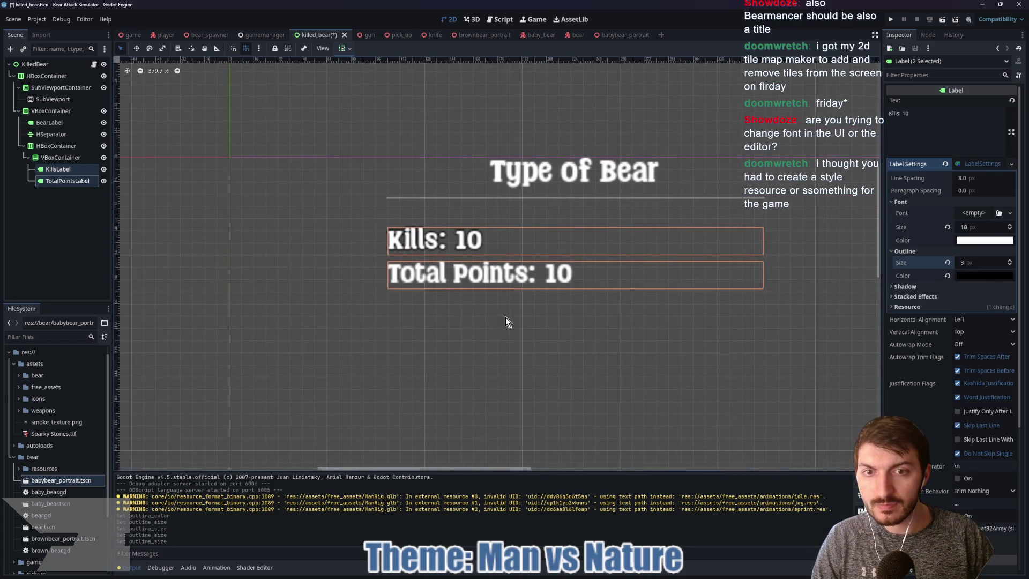
{"action": "left_click", "coordinate": [998, 212]}
{"action": "double_click", "coordinate": [386, 196]}
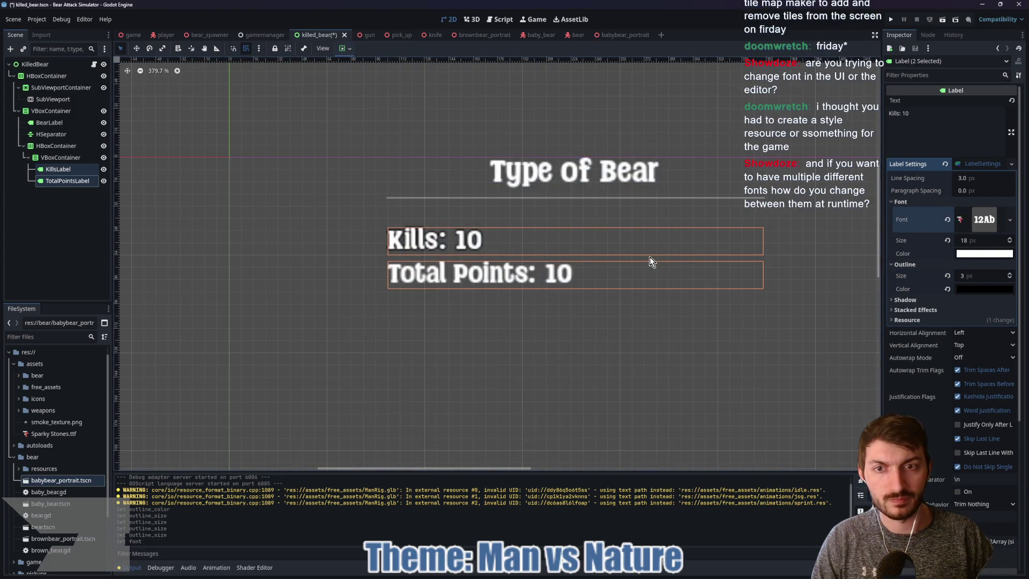
{"action": "left_click", "coordinate": [947, 219]}
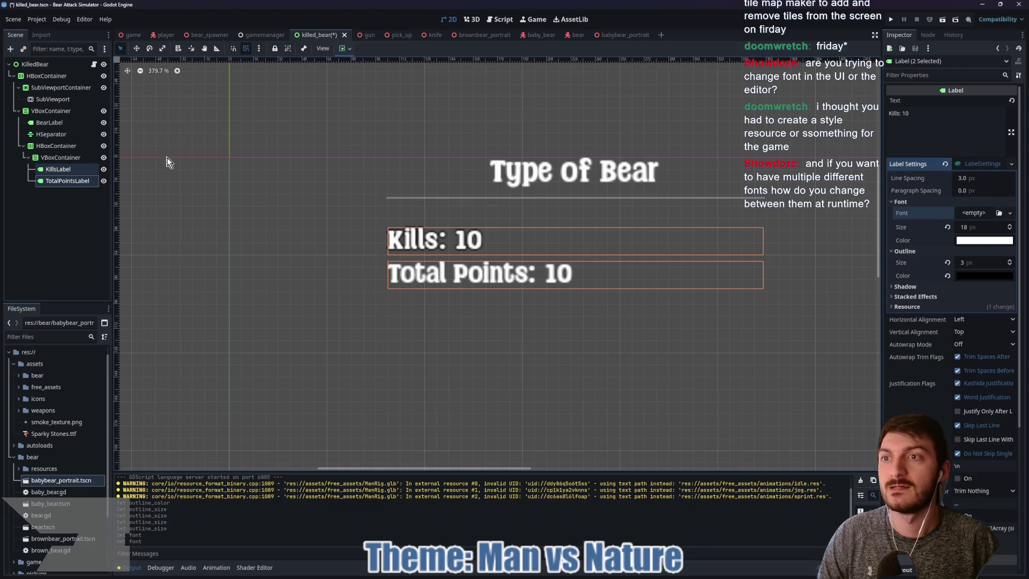
{"action": "left_click", "coordinate": [40, 19]}
Search Project Settings for 'font' to locate the GUI theme font setting.
{"action": "left_click", "coordinate": [40, 29]}
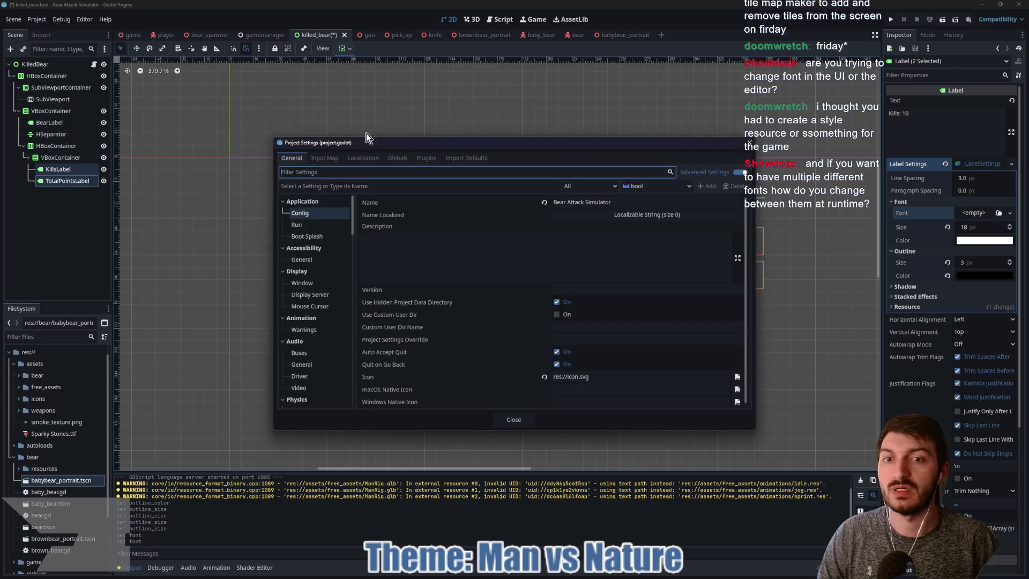
{"action": "left_click", "coordinate": [383, 187]}
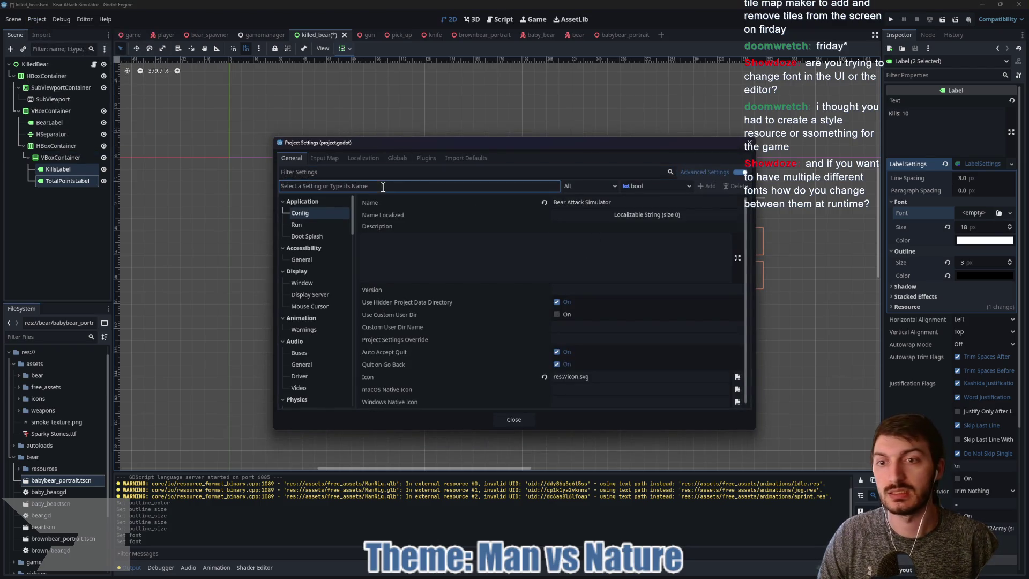
{"action": "type", "text": "fonts"}
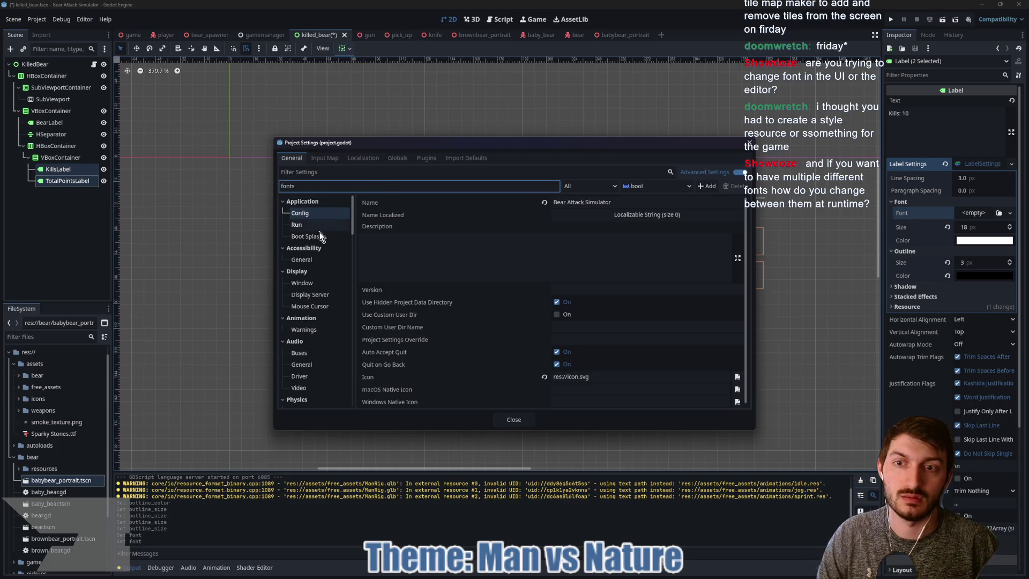
{"action": "key", "text": "BackSpace"}
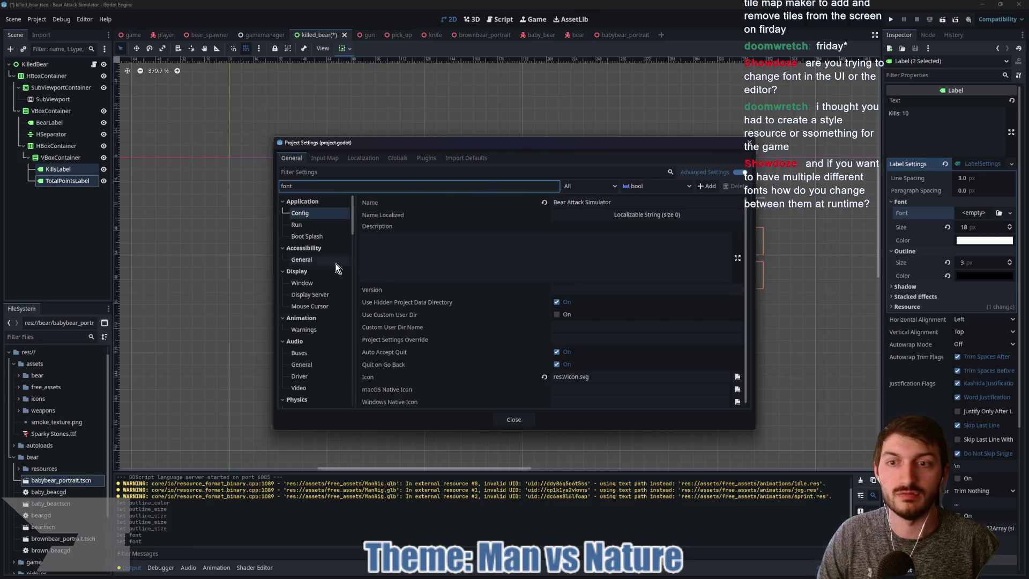
{"action": "scroll", "coordinate": [336, 263], "scroll_direction": "down", "scroll_amount": 4}
{"action": "scroll", "coordinate": [323, 246], "scroll_direction": "down", "scroll_amount": 5}
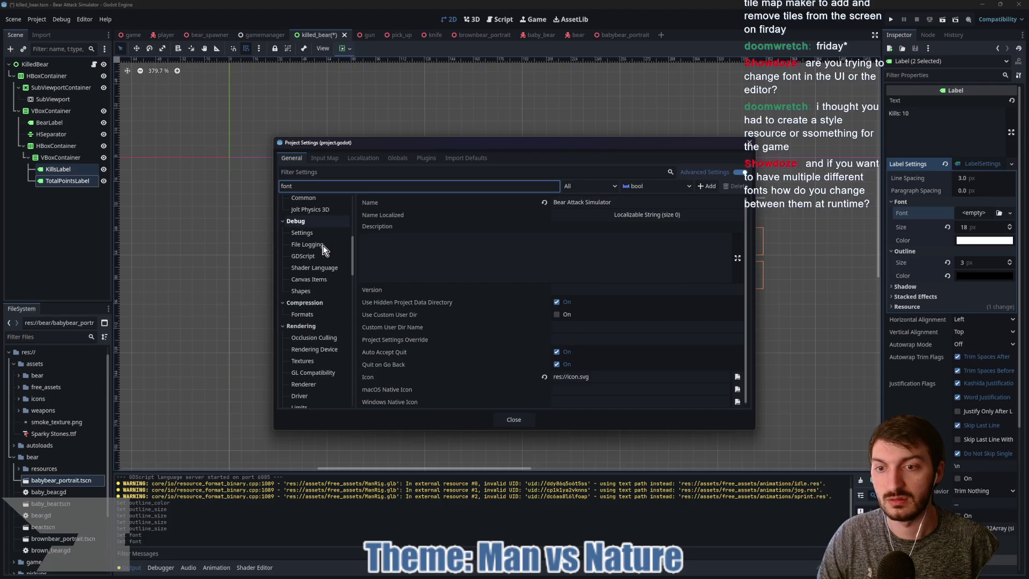
{"action": "scroll", "coordinate": [323, 249], "scroll_direction": "down", "scroll_amount": 8}
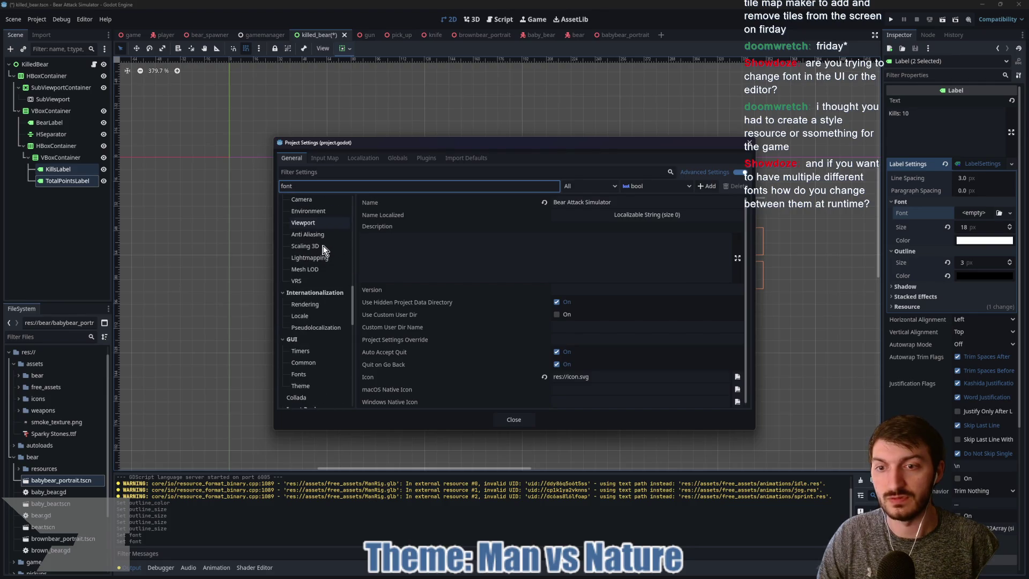
Revert the GUI > Theme Custom Font to its default, then Save & Restart.
{"action": "left_click", "coordinate": [304, 376]}
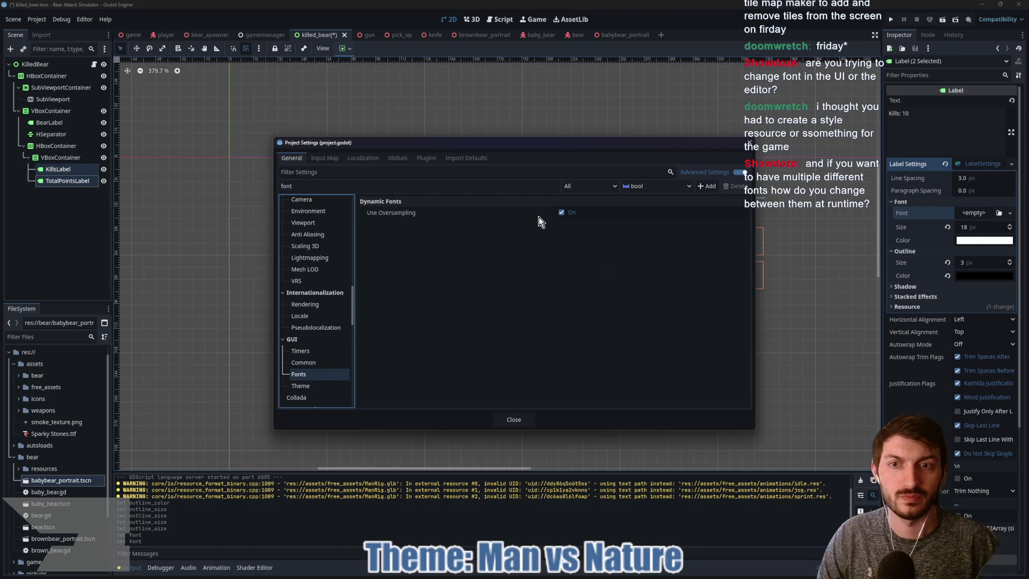
{"action": "left_click", "coordinate": [313, 387]}
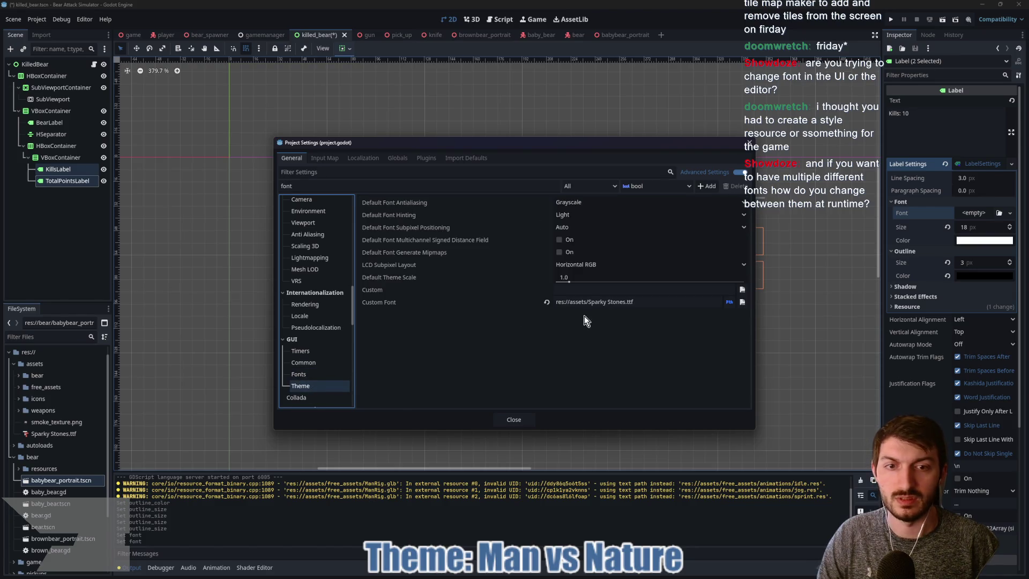
{"action": "left_click", "coordinate": [546, 302]}
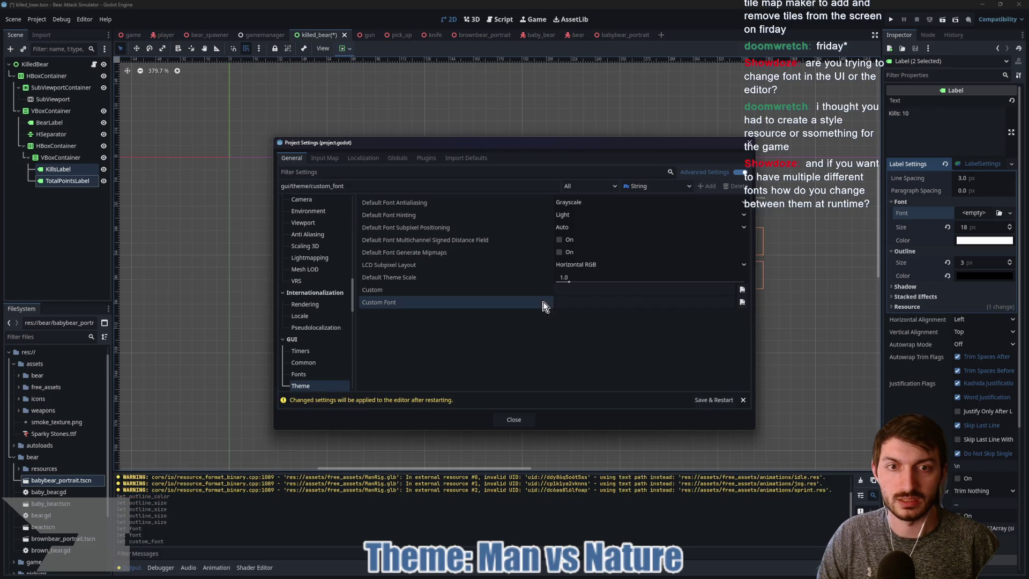
{"action": "left_click", "coordinate": [708, 399]}
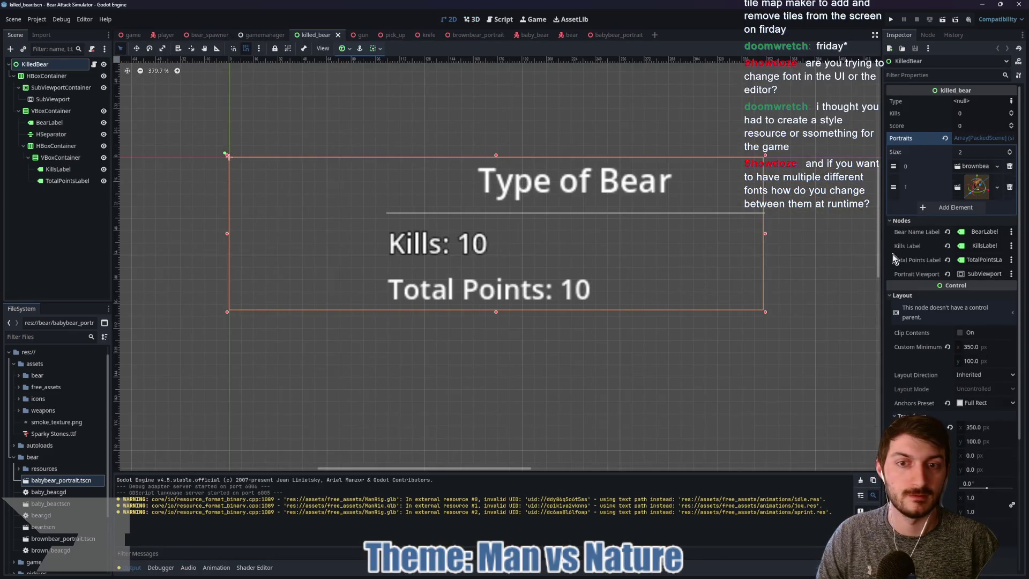
Quick-load Sparky Stones as the font in the Kills label's LabelSettings.
{"action": "scroll", "coordinate": [497, 289], "scroll_direction": "up", "scroll_amount": 5}
{"action": "scroll", "coordinate": [498, 291], "scroll_direction": "down", "scroll_amount": 4}
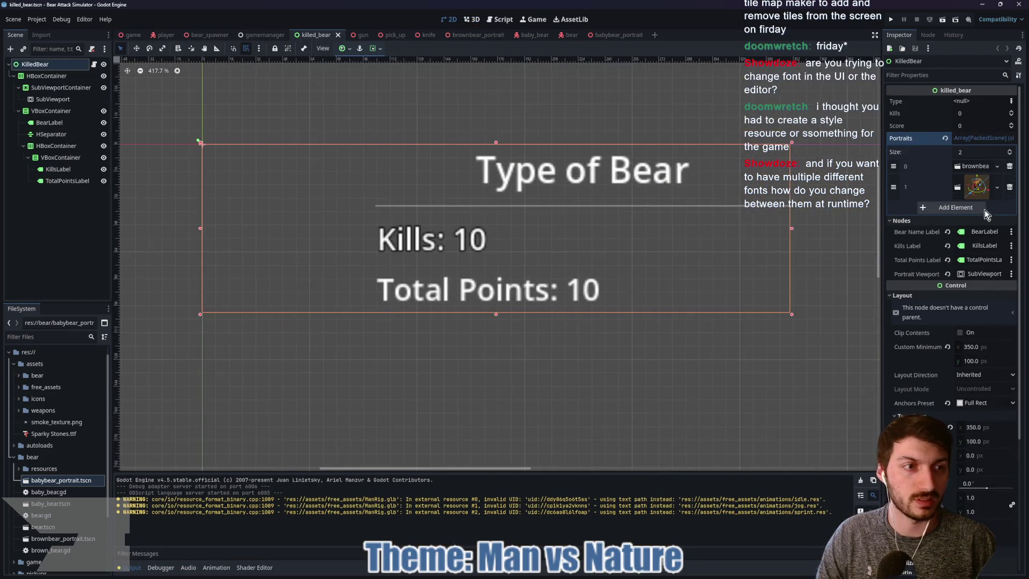
{"action": "left_click", "coordinate": [58, 170]}
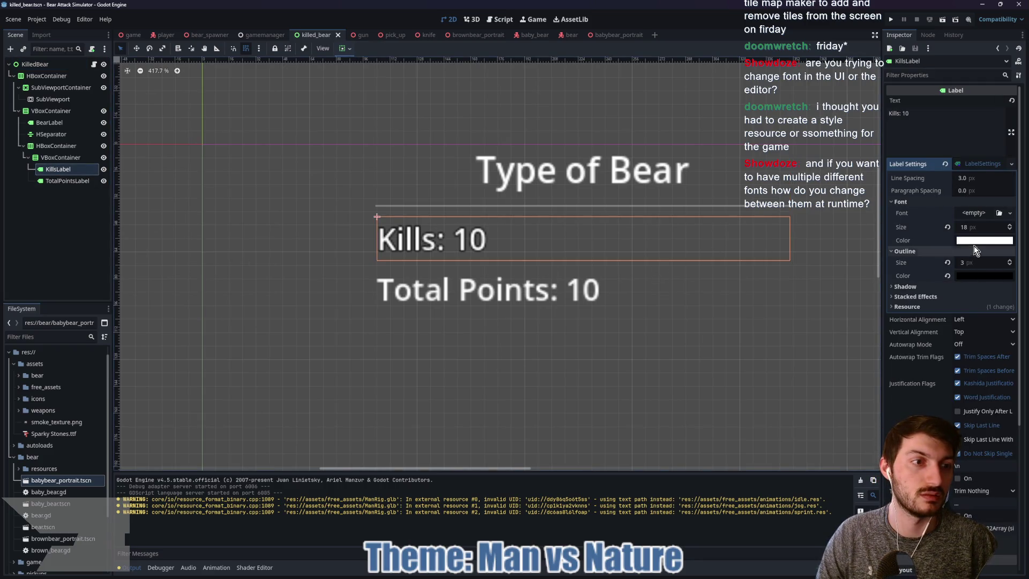
{"action": "left_click", "coordinate": [992, 214]}
{"action": "left_click", "coordinate": [989, 277]}
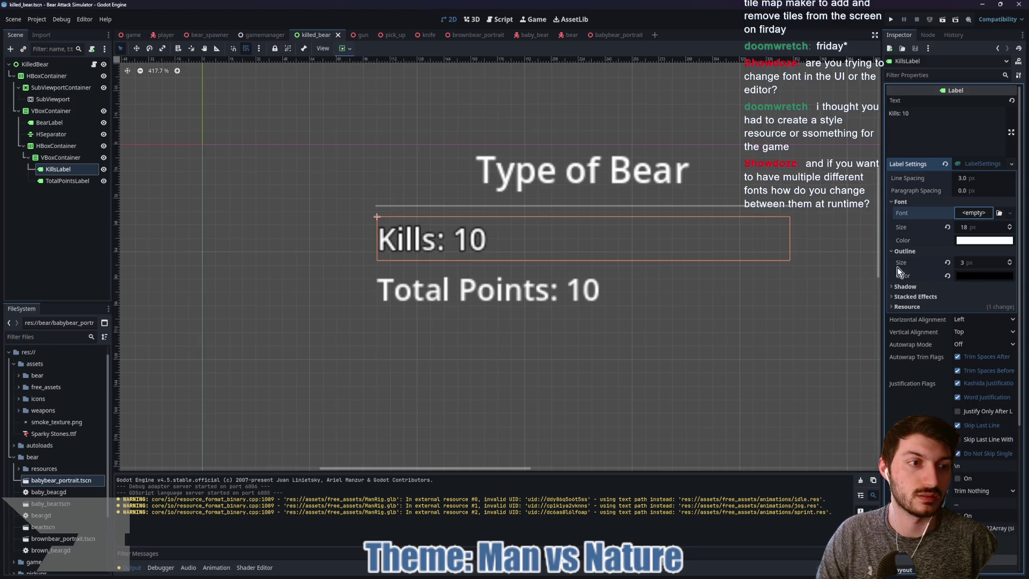
{"action": "double_click", "coordinate": [391, 205]}
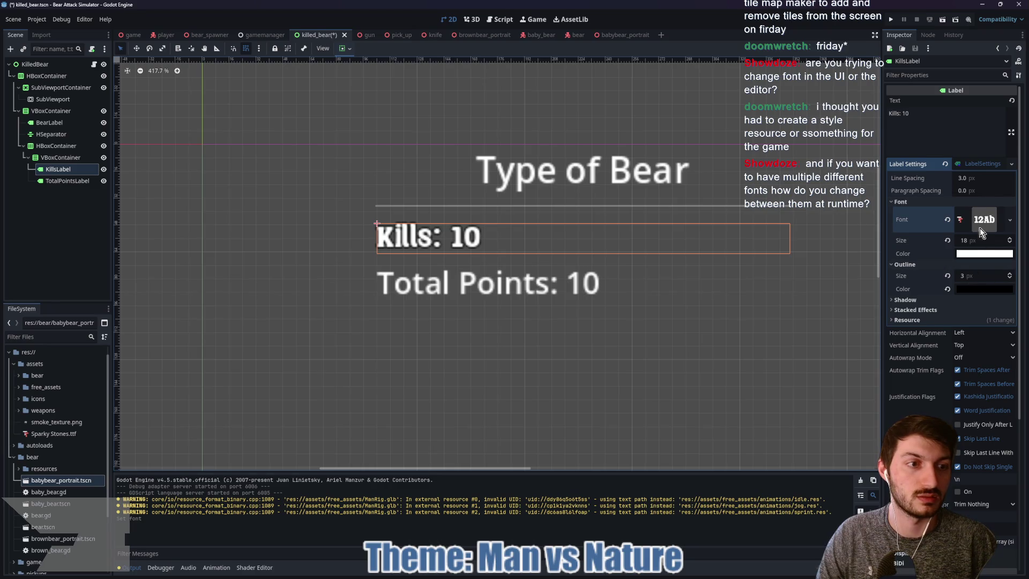
Copy the Kills label's LabelSettings and paste them onto the Total Points label.
{"action": "left_click", "coordinate": [977, 164]}
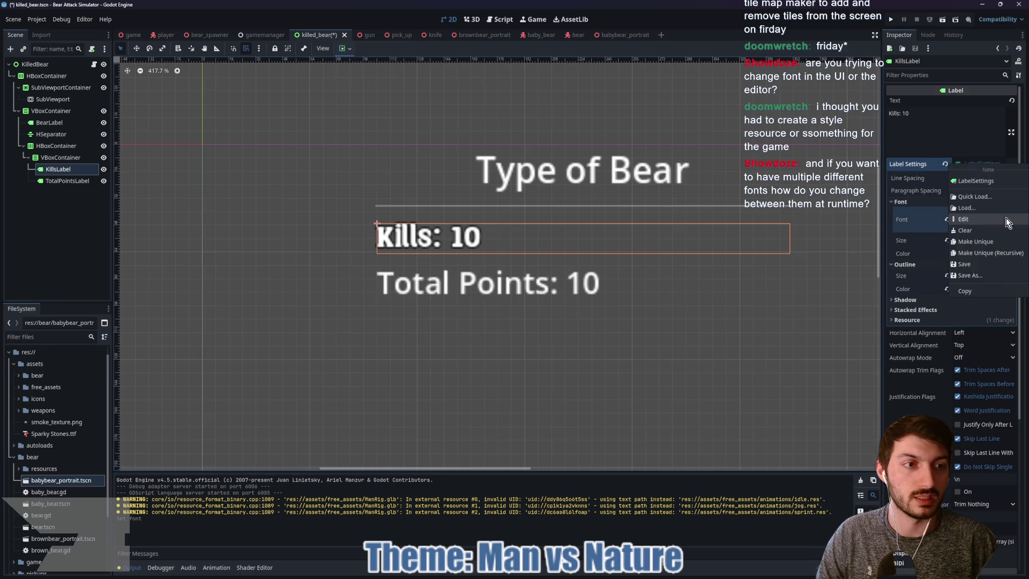
{"action": "left_click", "coordinate": [983, 290]}
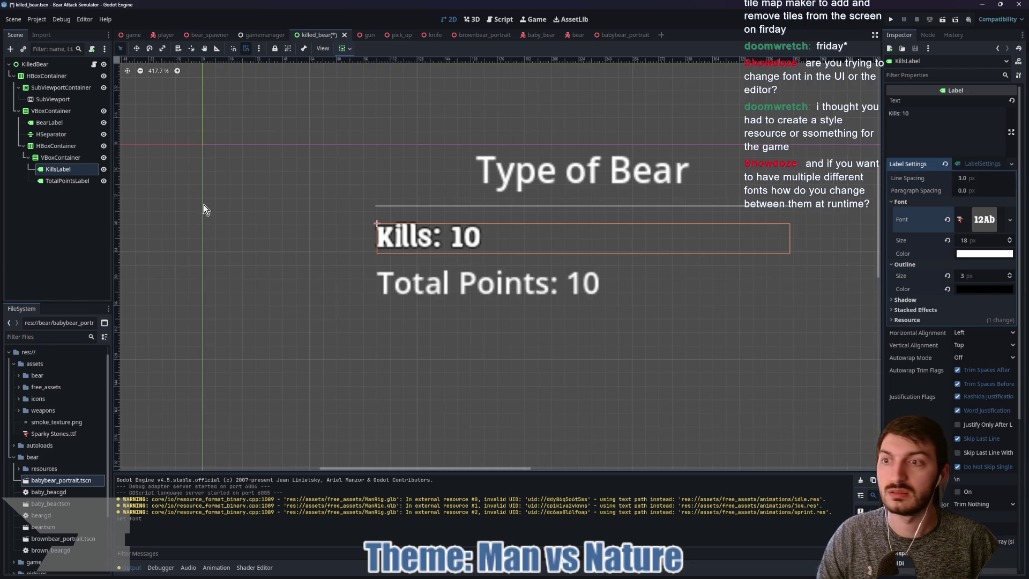
{"action": "left_click", "coordinate": [59, 181]}
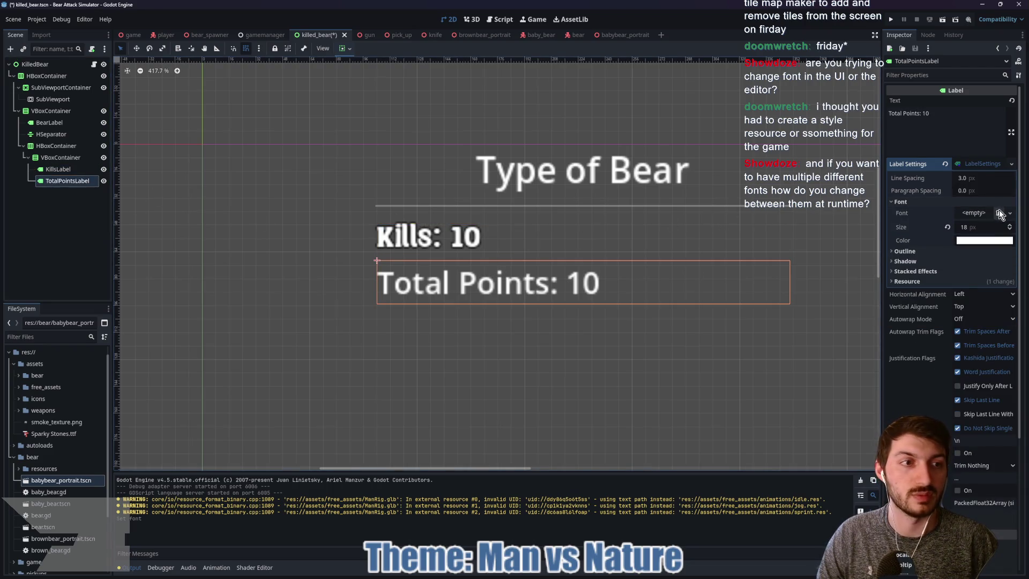
{"action": "left_click", "coordinate": [973, 164]}
{"action": "left_click", "coordinate": [1000, 290]}
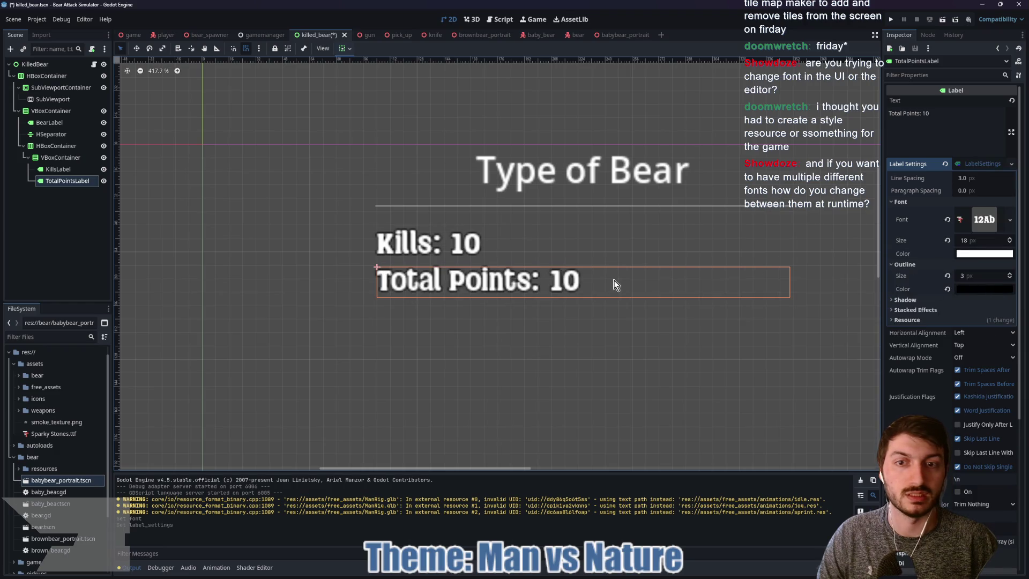
Give the Type of Bear heading a 3 px black outline.
{"action": "left_click", "coordinate": [50, 123]}
{"action": "left_click", "coordinate": [905, 251]}
{"action": "left_click", "coordinate": [978, 263]}
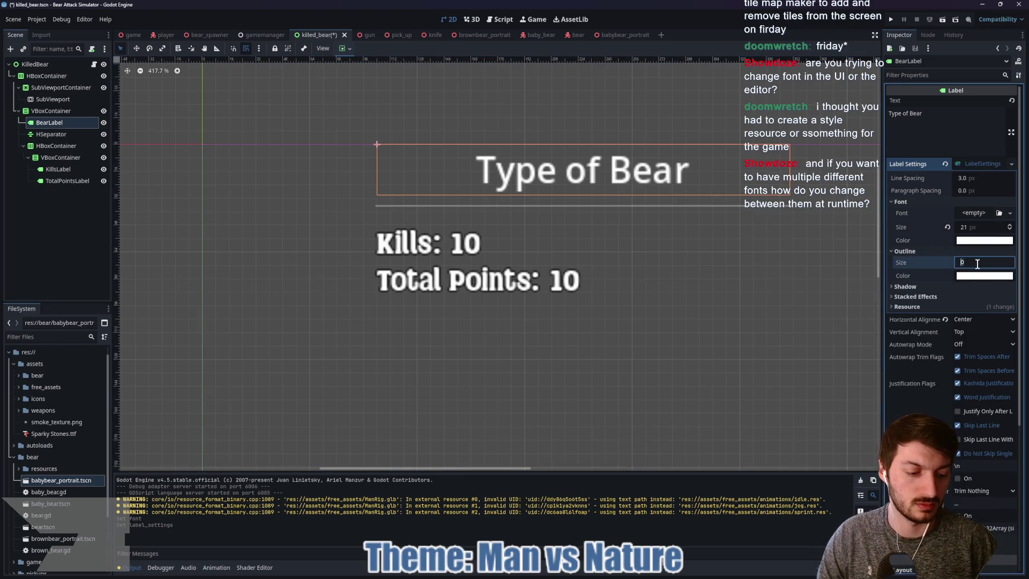
{"action": "type", "text": "3"}
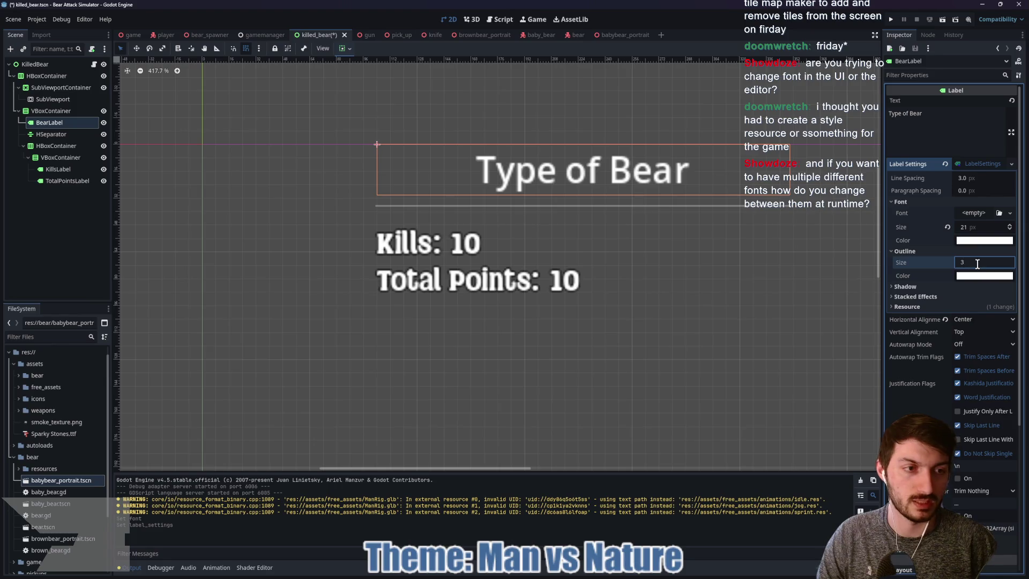
{"action": "key", "text": "Return"}
{"action": "left_click", "coordinate": [970, 276]}
{"action": "left_click_drag", "start_coordinate": [931, 356], "coordinate": [893, 413]}
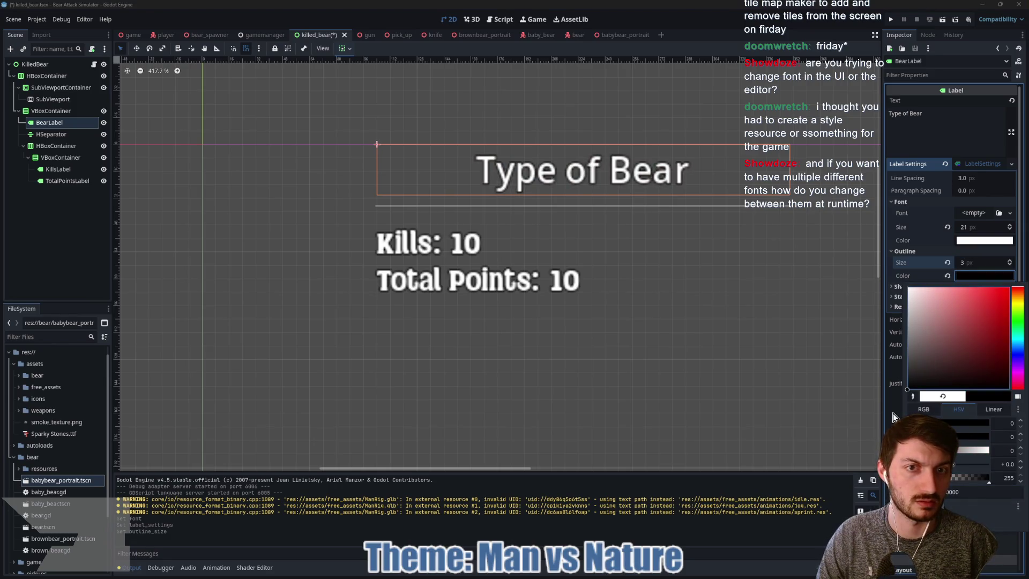
{"action": "left_click", "coordinate": [998, 213]}
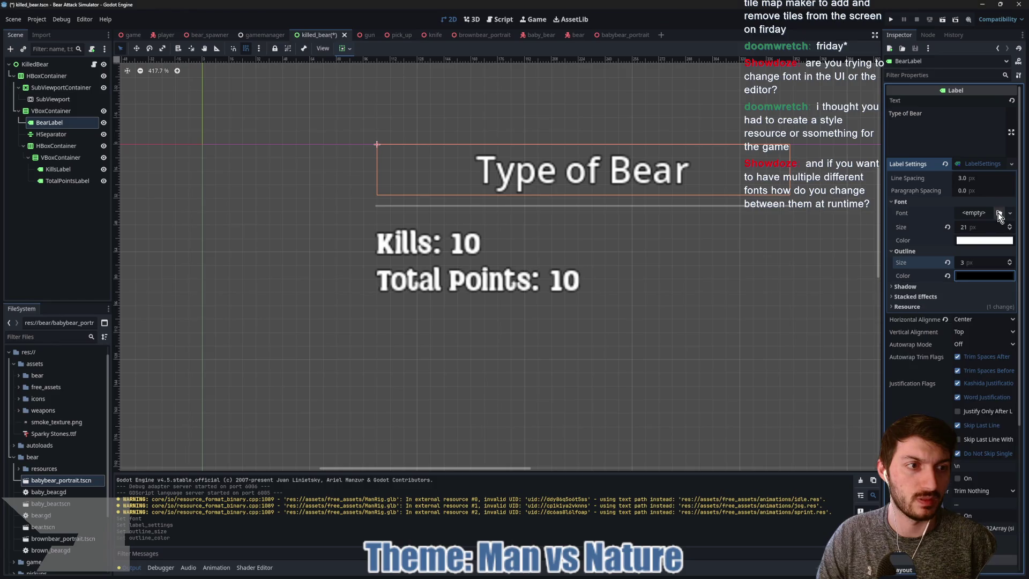
Set the heading's font to Sparky Stones and save the killed_bear scene.
{"action": "left_click", "coordinate": [998, 213]}
{"action": "double_click", "coordinate": [388, 204]}
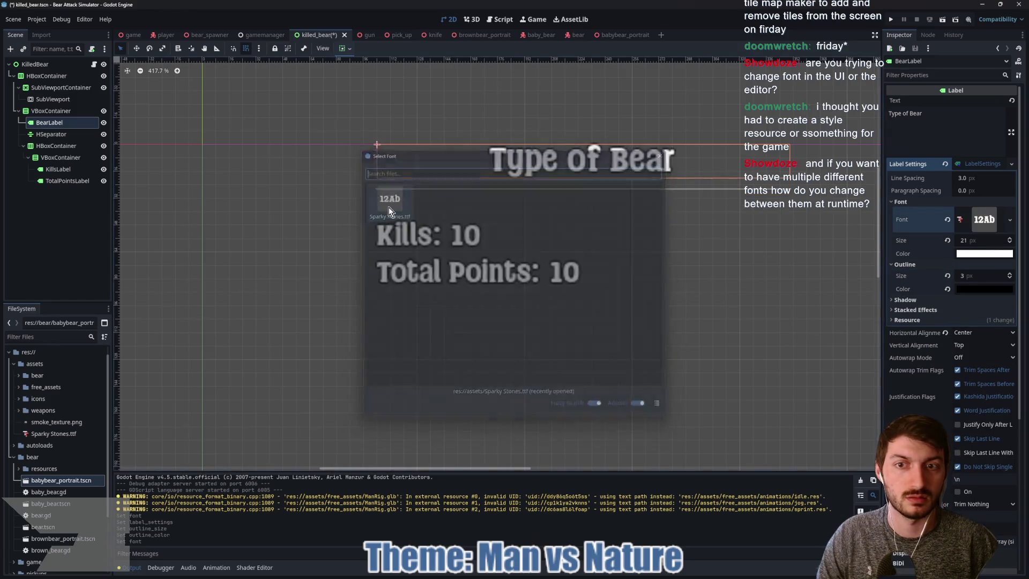
{"action": "key", "text": "ctrl+s"}
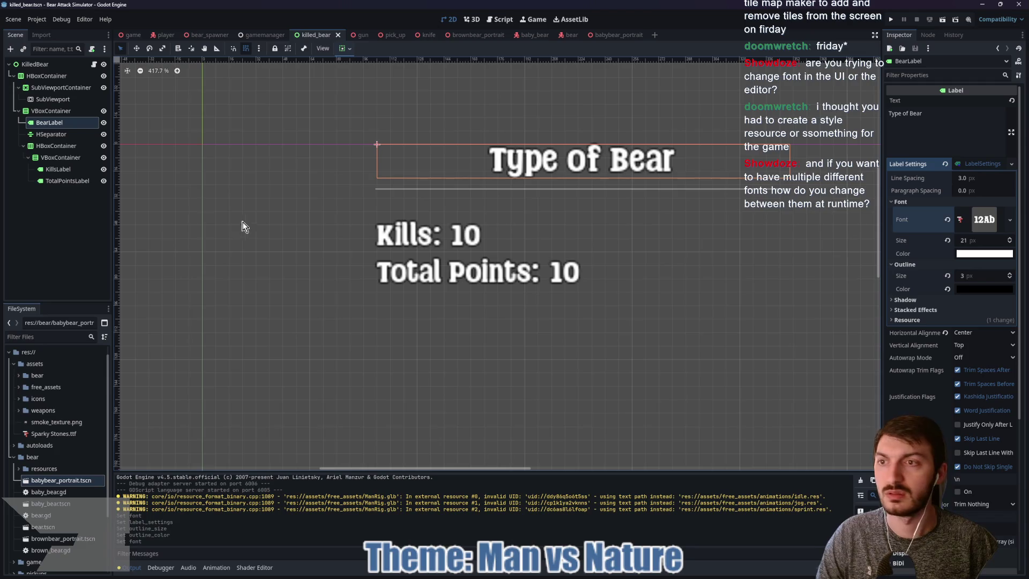
{"action": "scroll", "coordinate": [343, 184], "scroll_direction": "down", "scroll_amount": 3}
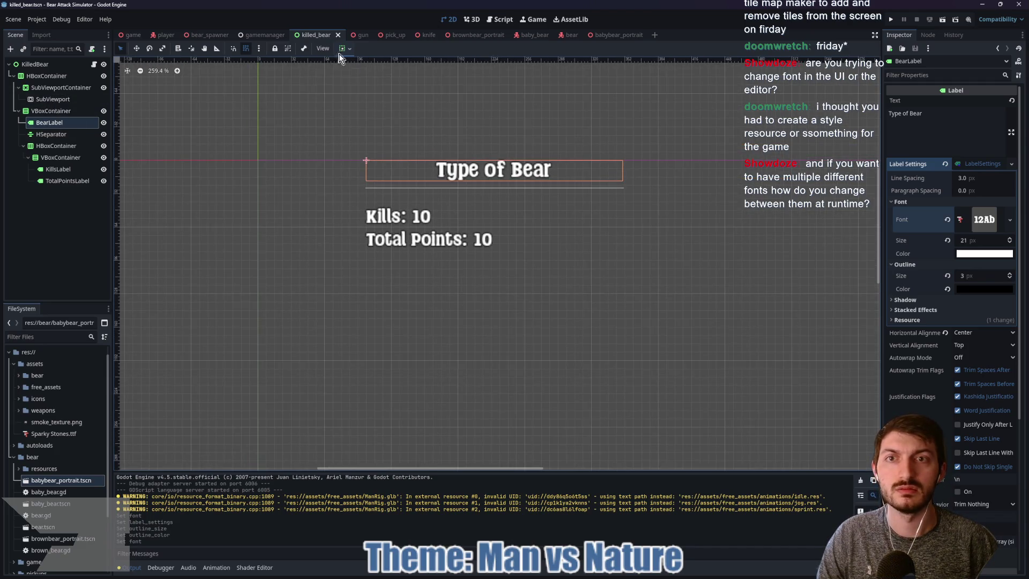
{"action": "left_click", "coordinate": [132, 35]}
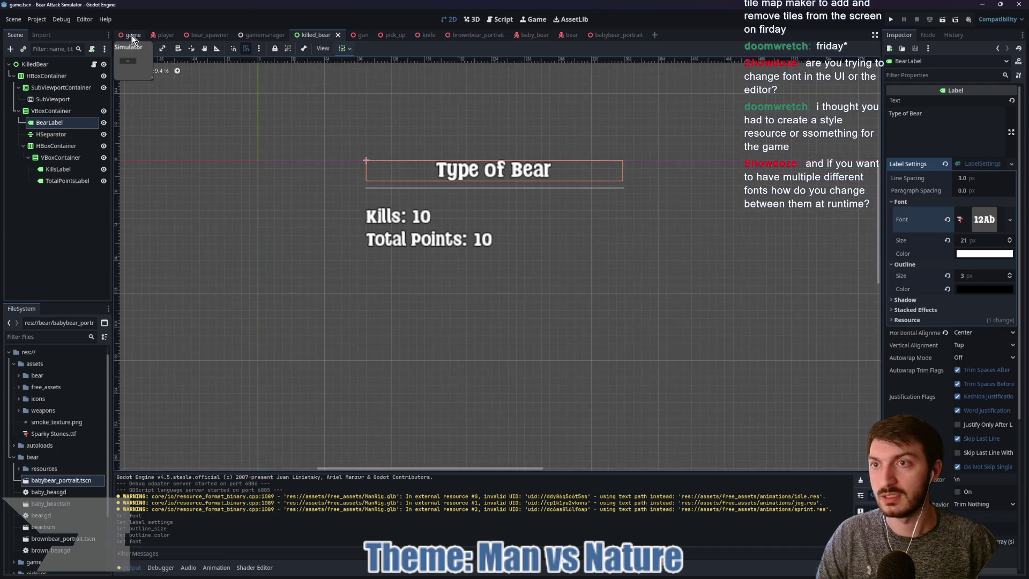
In the game scene's MainMenu, paste the outlined Sparky Stones label settings onto the Settings: label.
{"action": "left_click", "coordinate": [448, 18]}
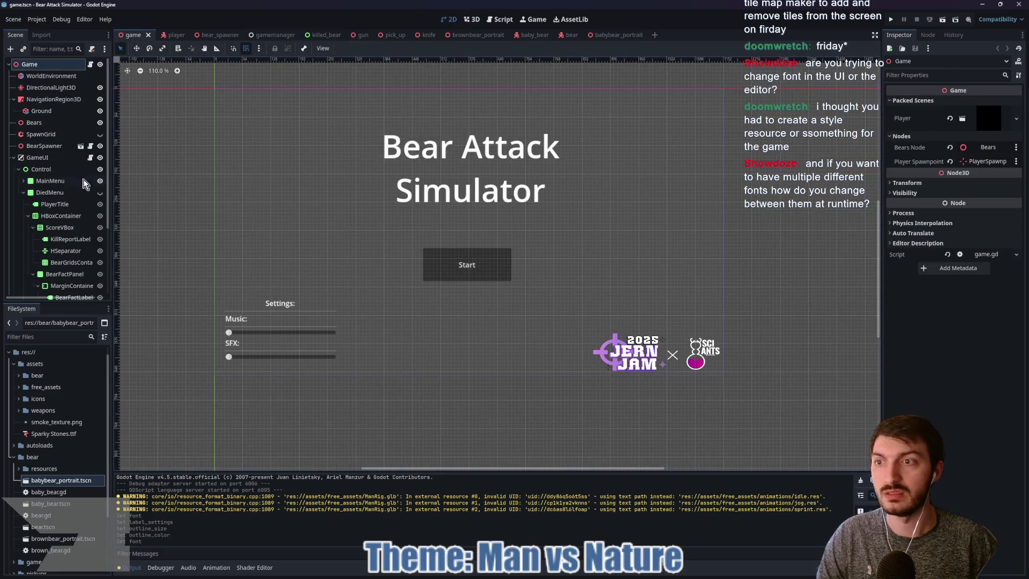
{"action": "left_click", "coordinate": [46, 159]}
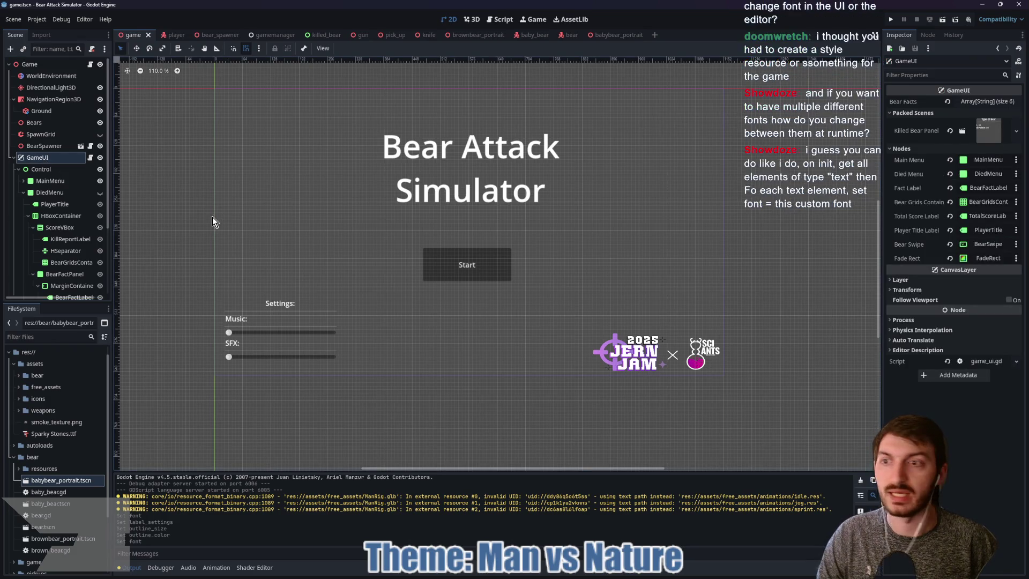
{"action": "left_click", "coordinate": [24, 181]}
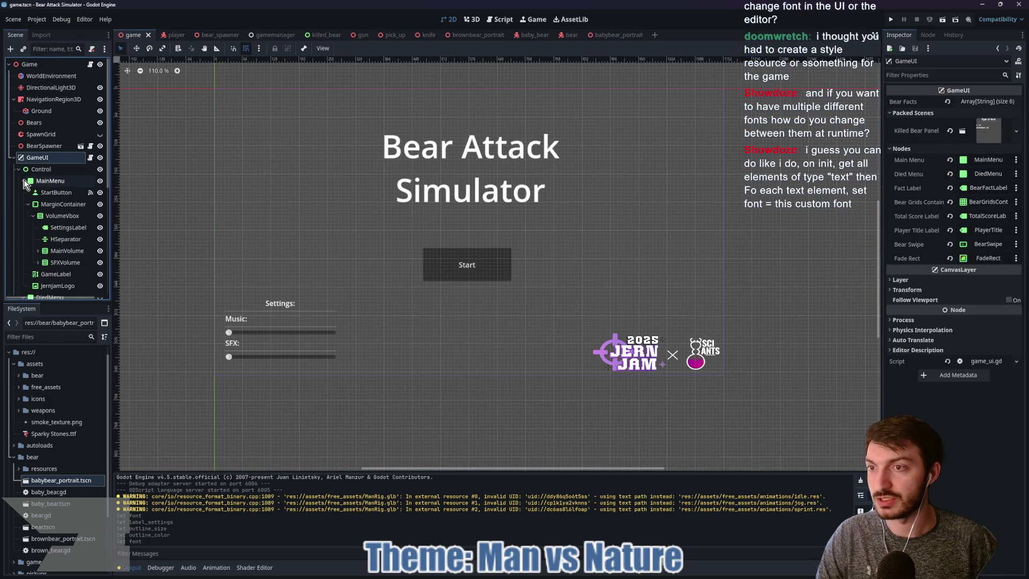
{"action": "left_click", "coordinate": [56, 229]}
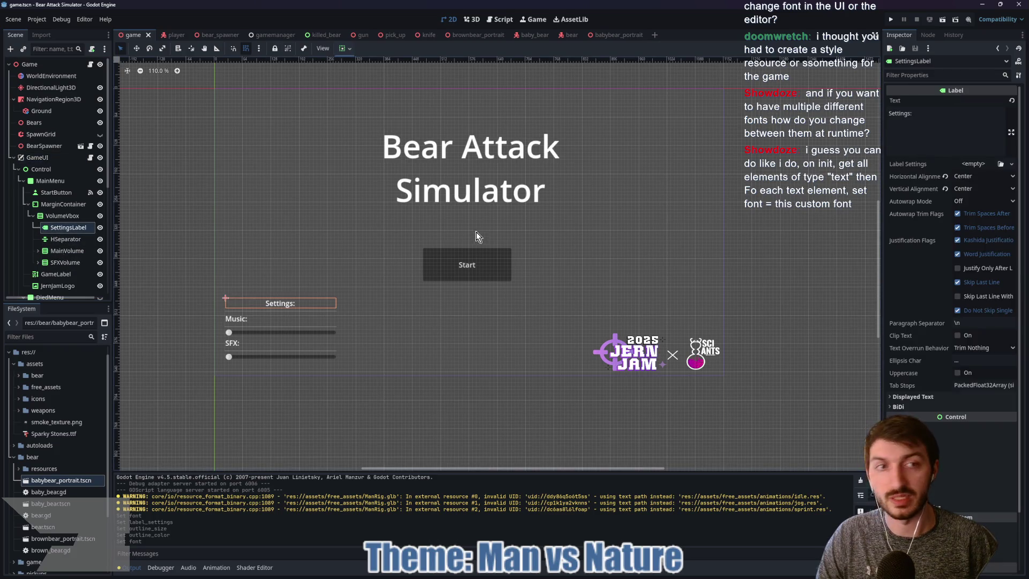
{"action": "left_click", "coordinate": [972, 164]}
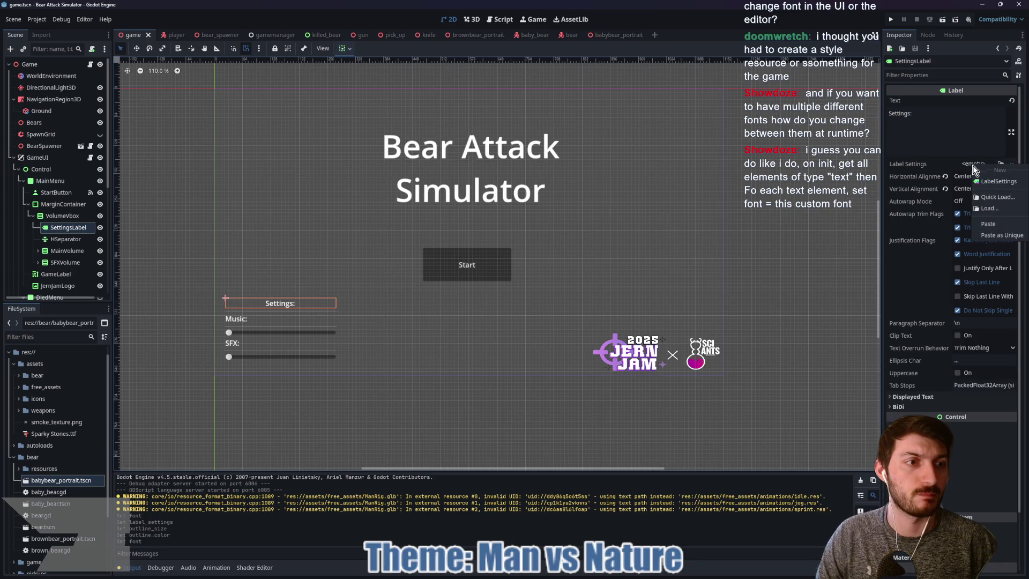
{"action": "left_click", "coordinate": [986, 228]}
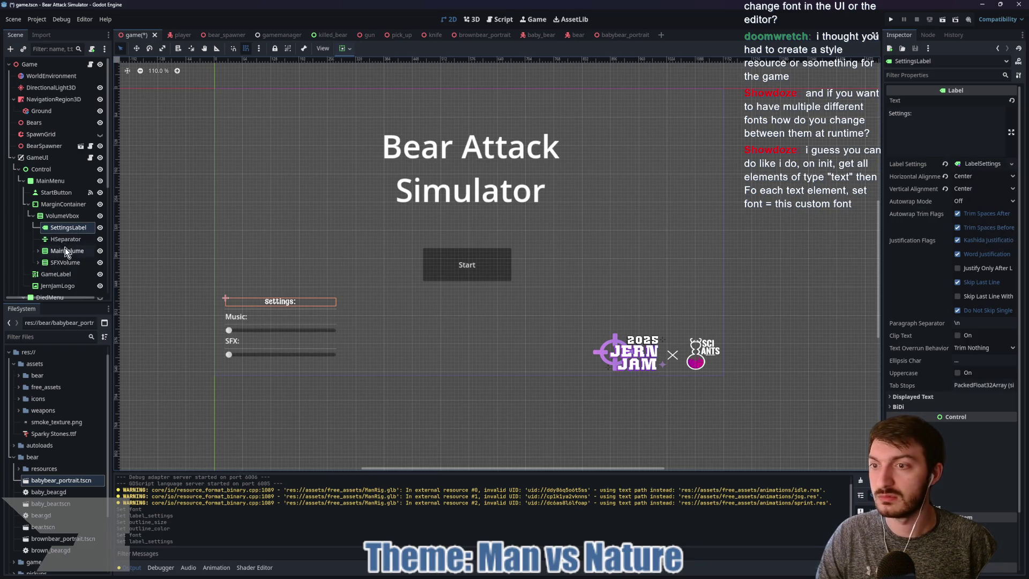
Paste the same outlined label settings onto the Music: volume label.
{"action": "left_click", "coordinate": [38, 251]}
{"action": "left_click", "coordinate": [62, 262]}
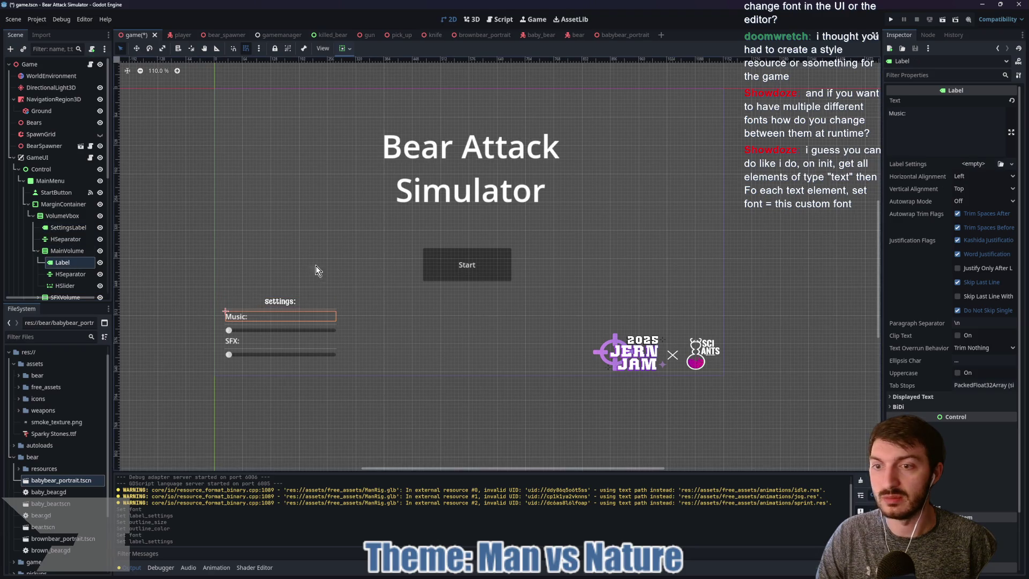
{"action": "left_click", "coordinate": [966, 165]}
{"action": "left_click", "coordinate": [983, 230]}
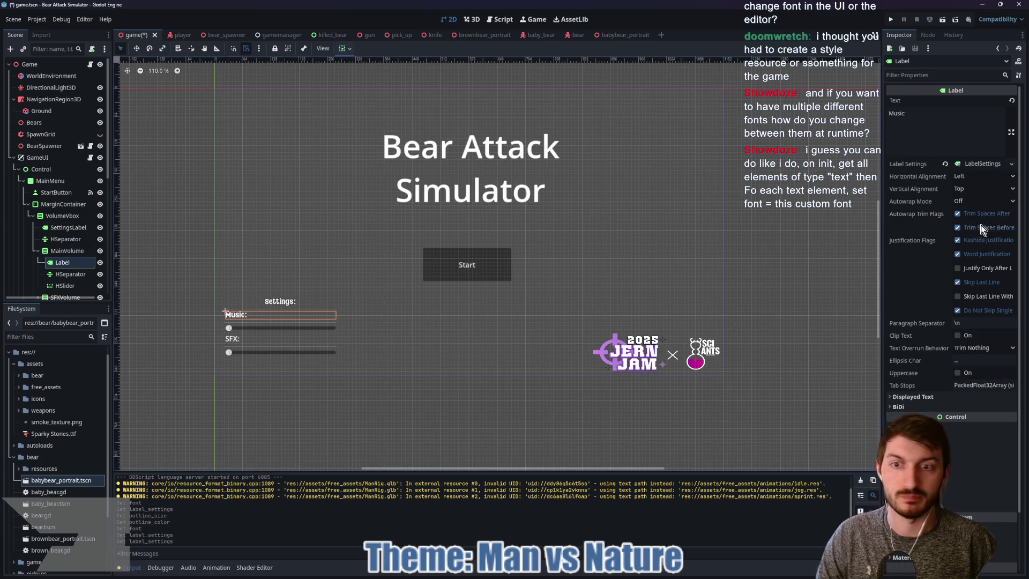
Paste the shared LabelSettings resource onto the SFX: label under SFXVolume.
{"action": "scroll", "coordinate": [72, 248], "scroll_direction": "down", "scroll_amount": 3}
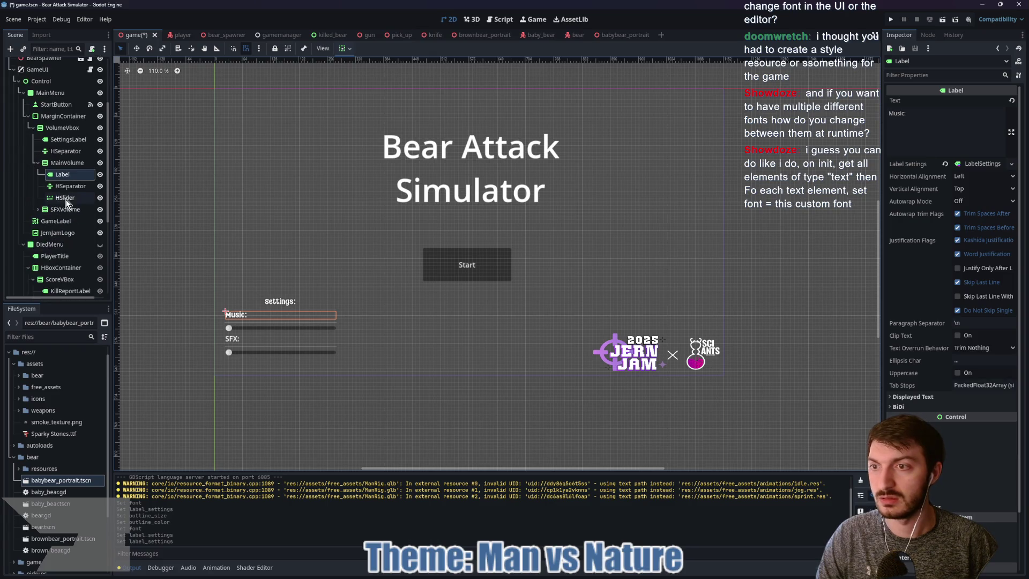
{"action": "left_click", "coordinate": [38, 210]}
{"action": "left_click", "coordinate": [62, 220]}
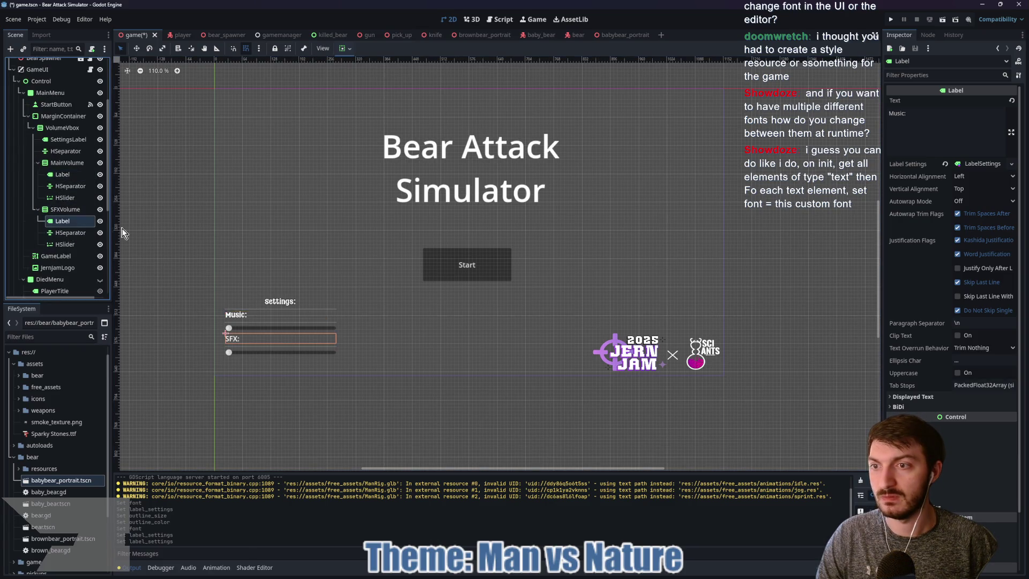
{"action": "left_click", "coordinate": [978, 165]}
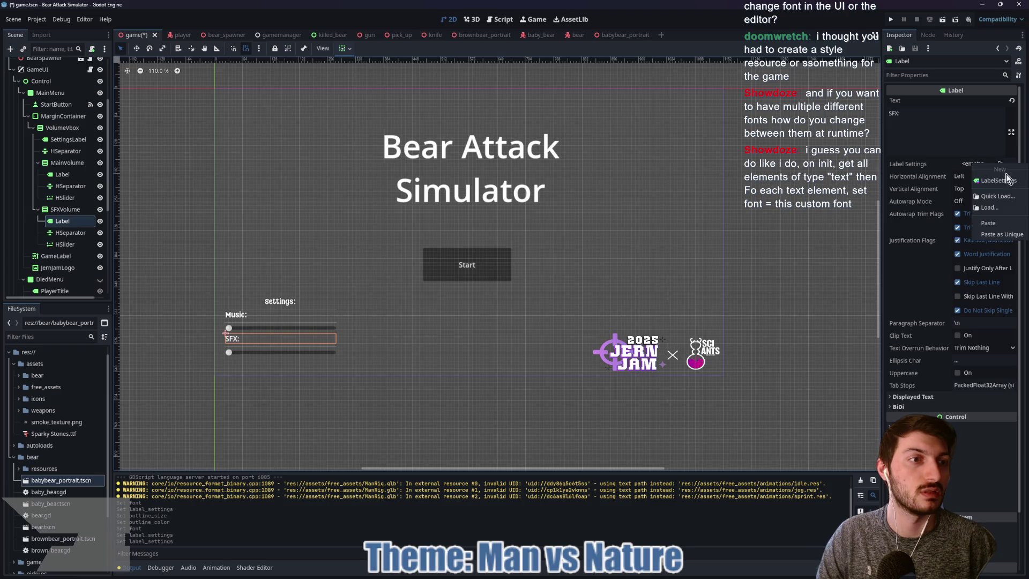
{"action": "left_click", "coordinate": [998, 217]}
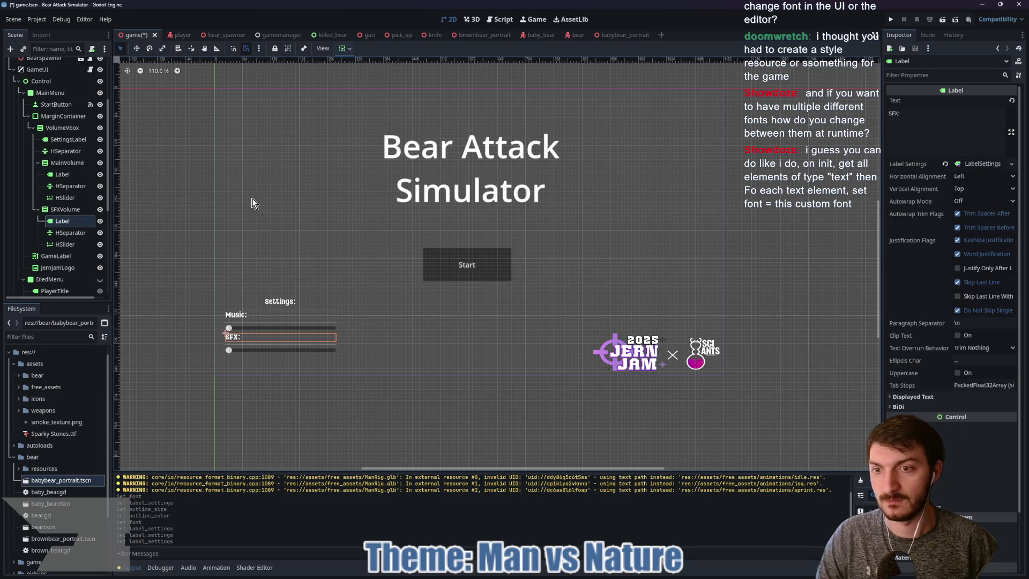
{"action": "left_click", "coordinate": [53, 258]}
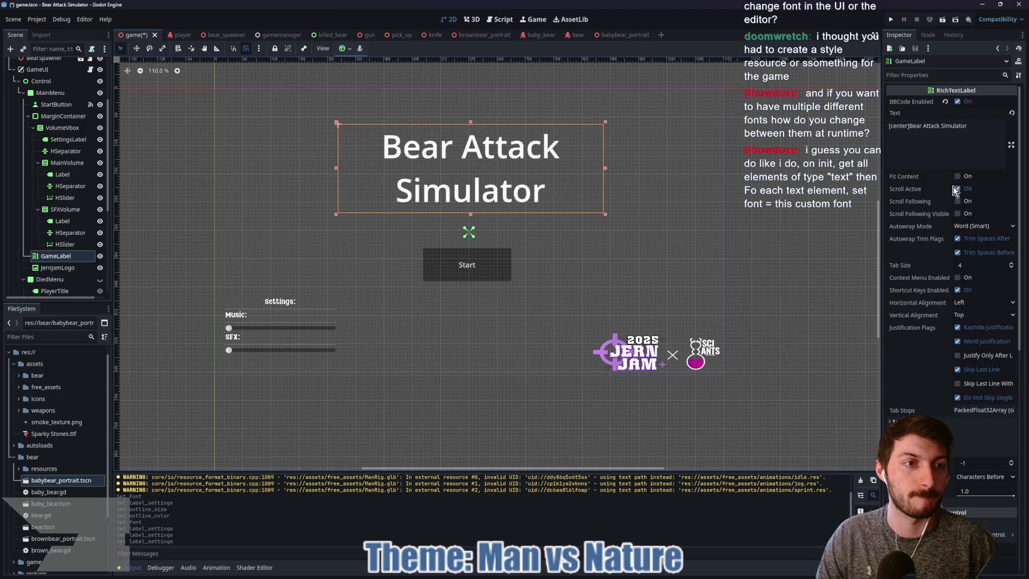
Quick-load Sparky Stones.ttf as the GameLabel title's Normal Font theme override.
{"action": "scroll", "coordinate": [920, 203], "scroll_direction": "down", "scroll_amount": 10}
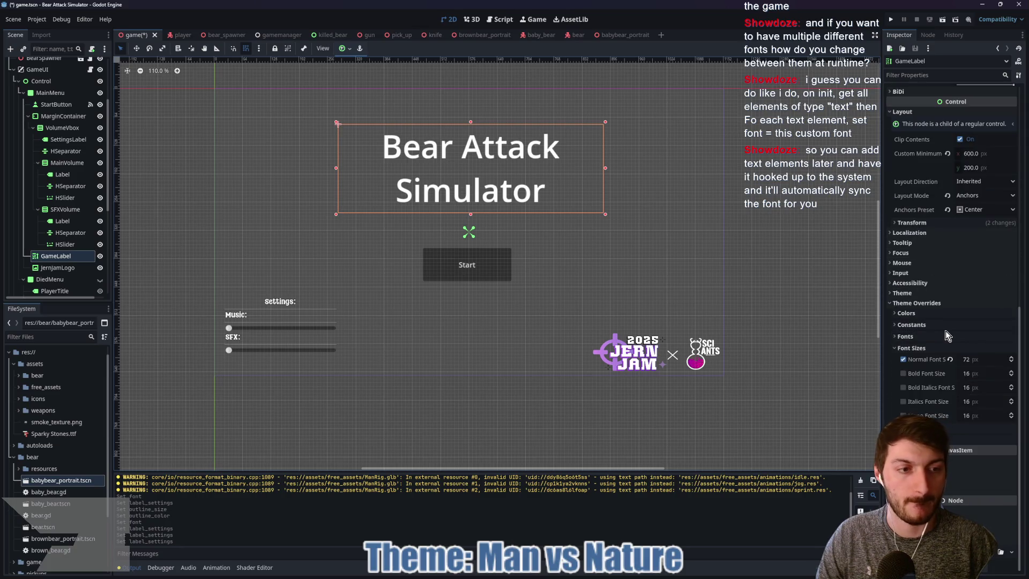
{"action": "left_click", "coordinate": [917, 339]}
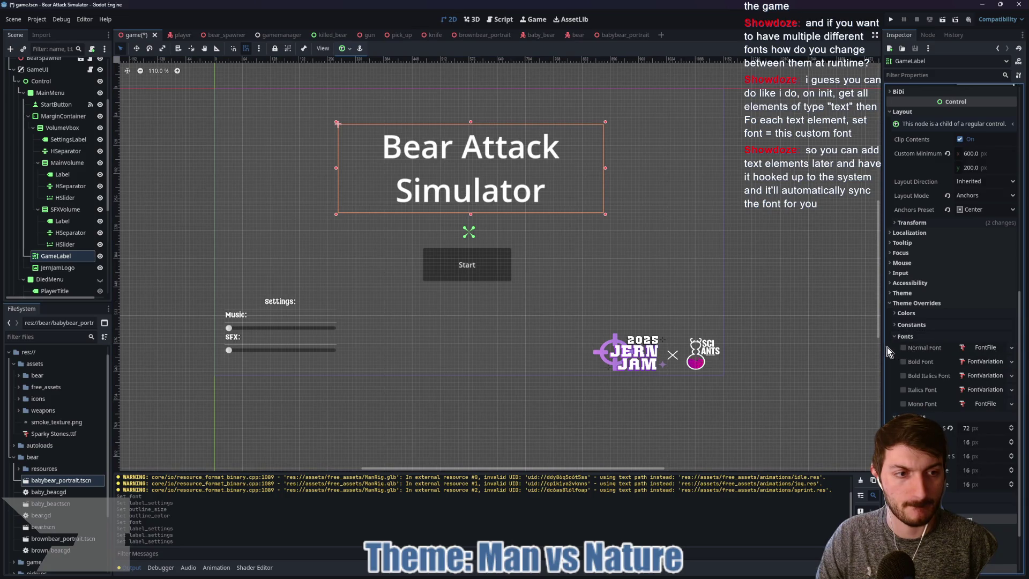
{"action": "left_click", "coordinate": [988, 349]}
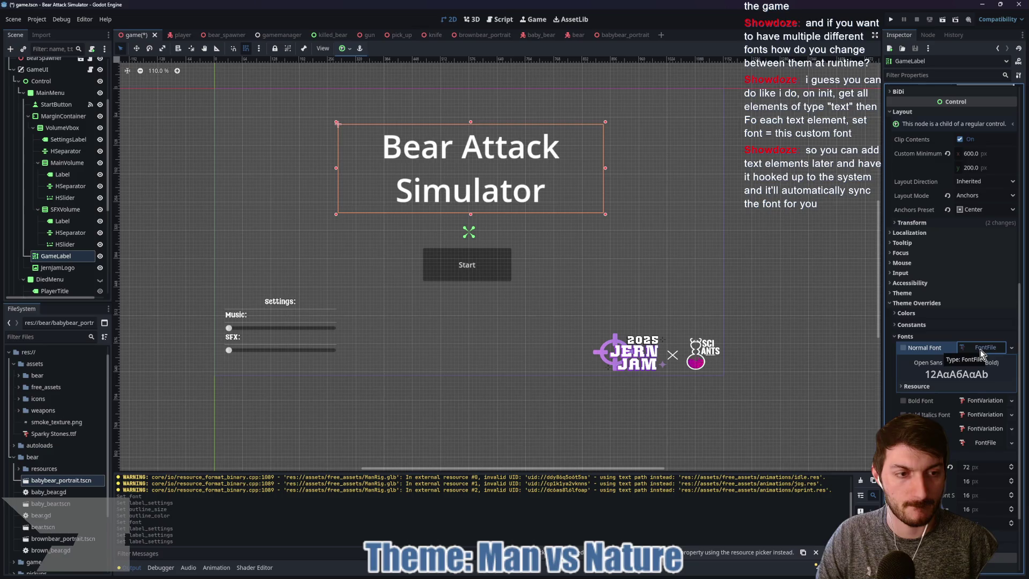
{"action": "right_click", "coordinate": [980, 350]}
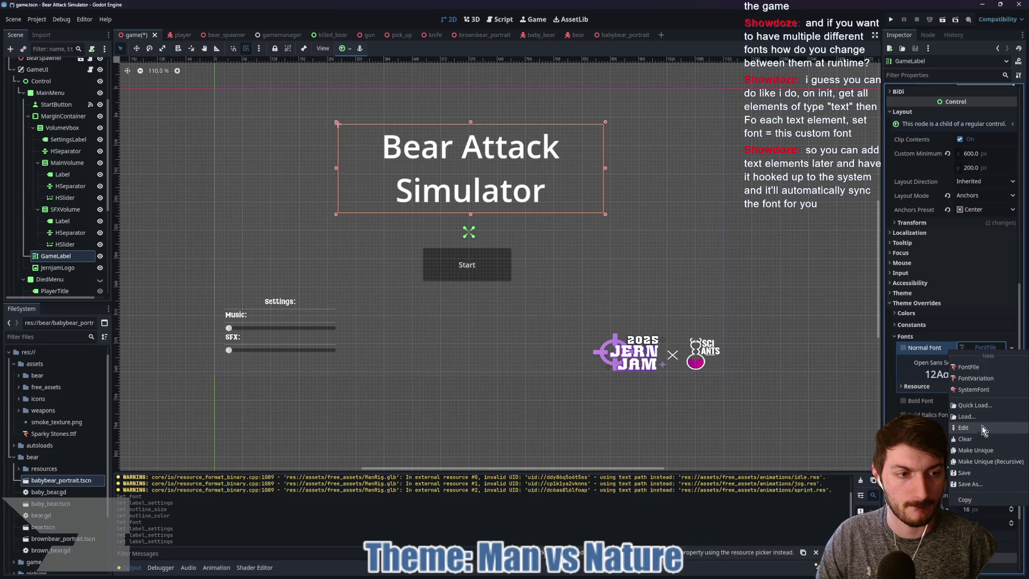
{"action": "left_click", "coordinate": [975, 405]}
{"action": "left_click", "coordinate": [399, 216]}
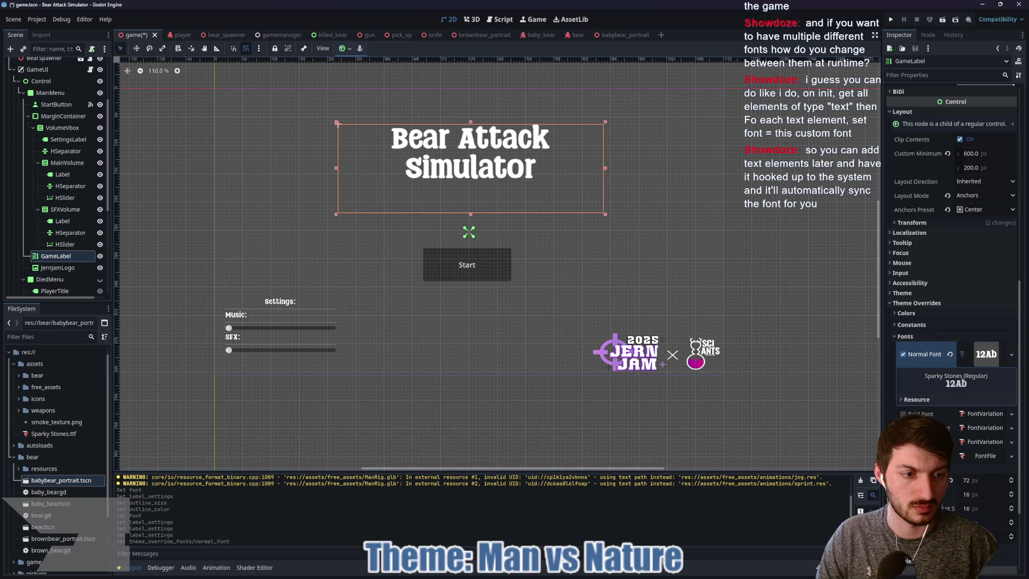
Override the title's Outline Size constant to 12 and save the scene.
{"action": "scroll", "coordinate": [928, 375], "scroll_direction": "down", "scroll_amount": 5}
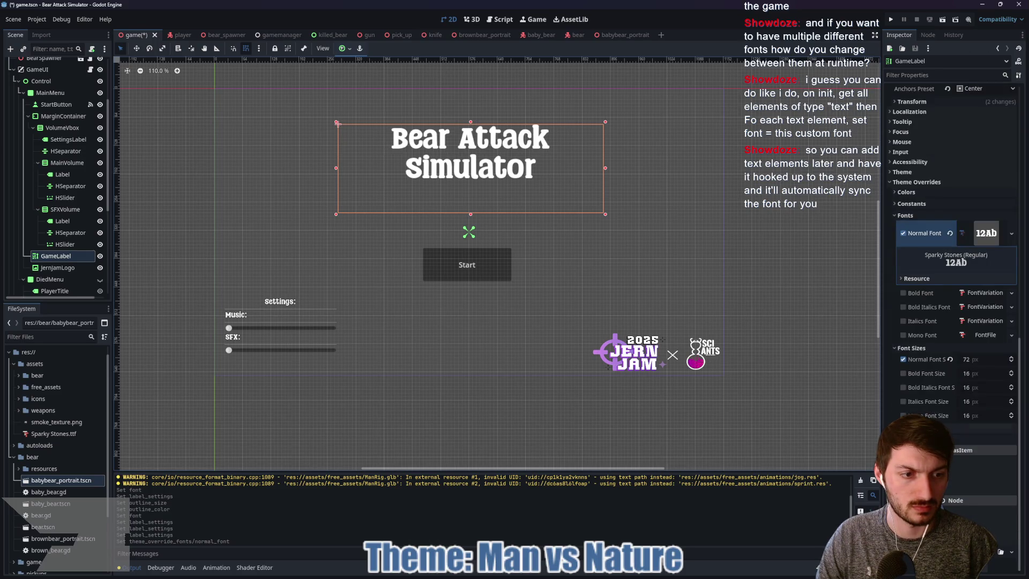
{"action": "left_click", "coordinate": [905, 208]}
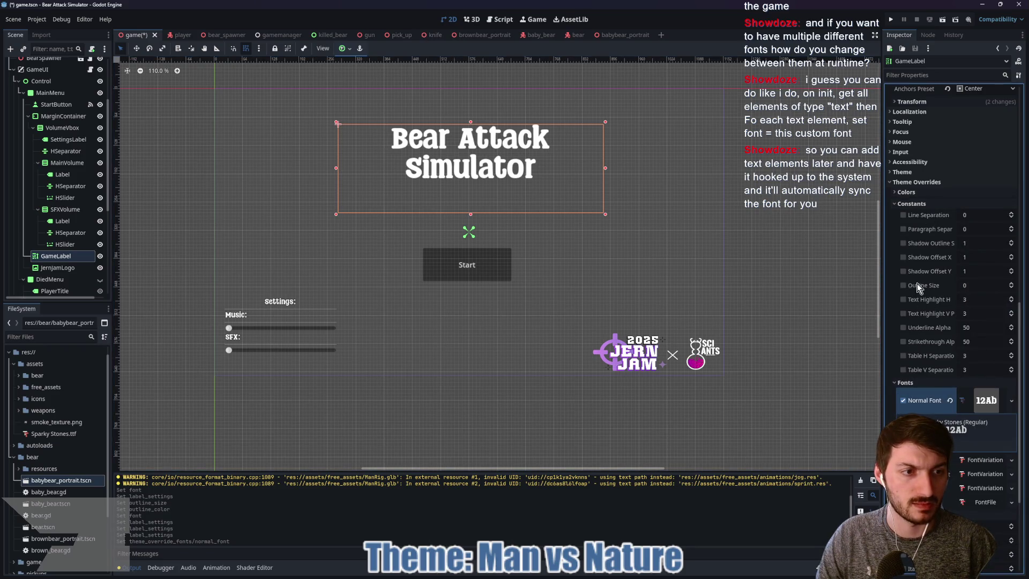
{"action": "left_click", "coordinate": [904, 285]}
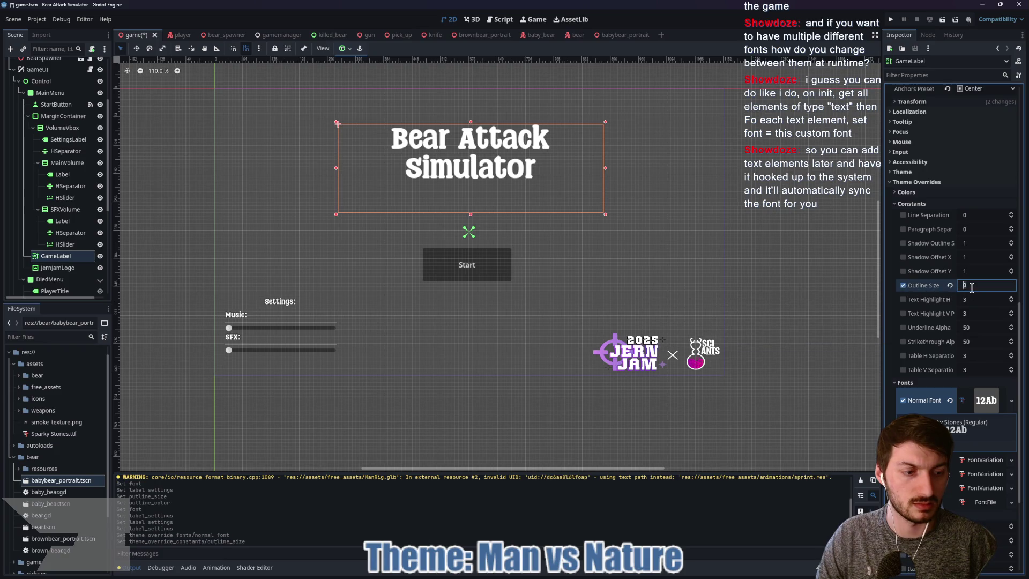
{"action": "type", "text": "12"}
{"action": "key", "text": "Return"}
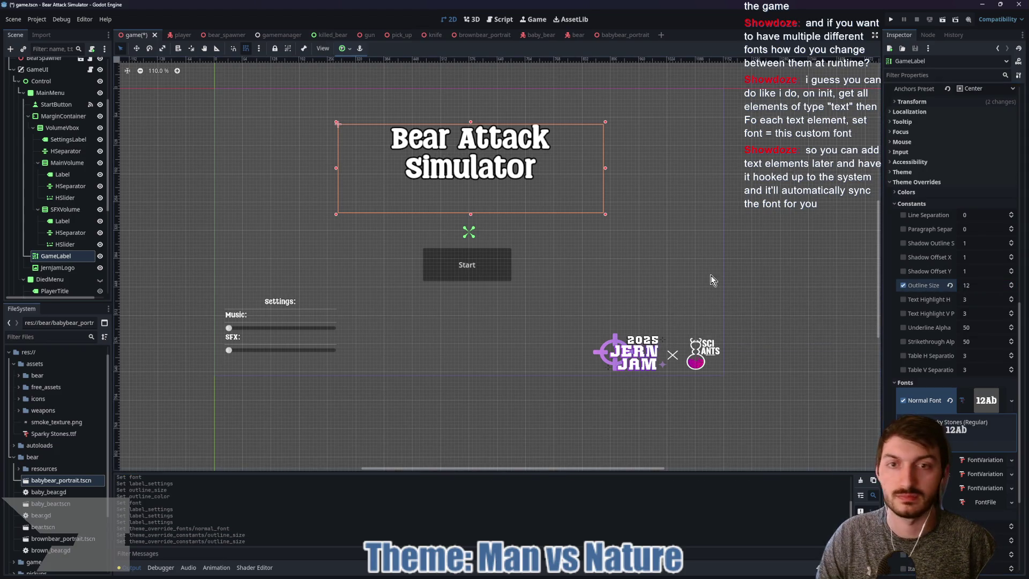
{"action": "key", "text": "ctrl+s"}
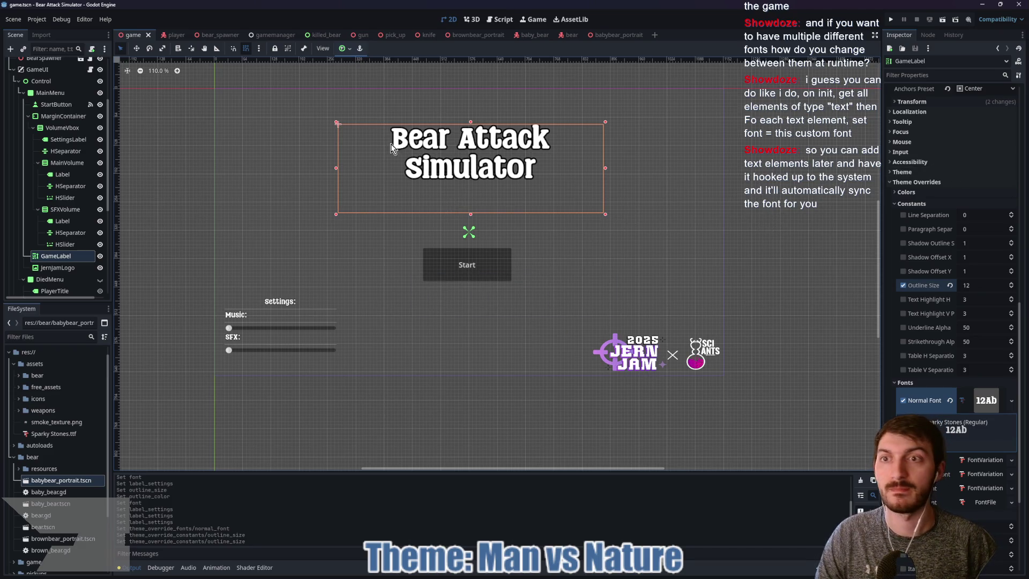
Bring up GitHub Desktop showing the BearAttackSimulator repository's changed files on main.
{"action": "scroll", "coordinate": [65, 257], "scroll_direction": "down", "scroll_amount": 2}
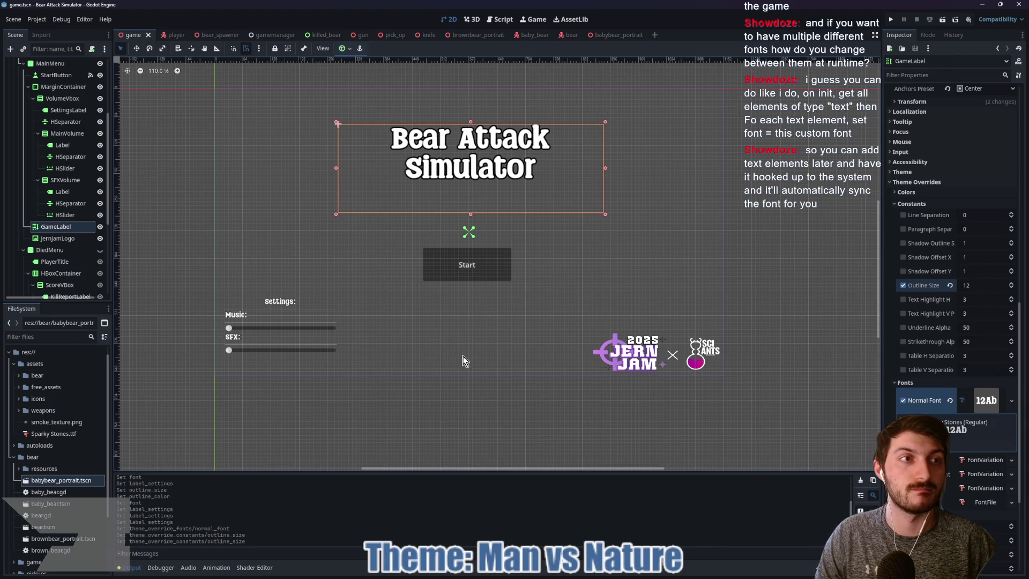
{"action": "left_click", "coordinate": [587, 574]}
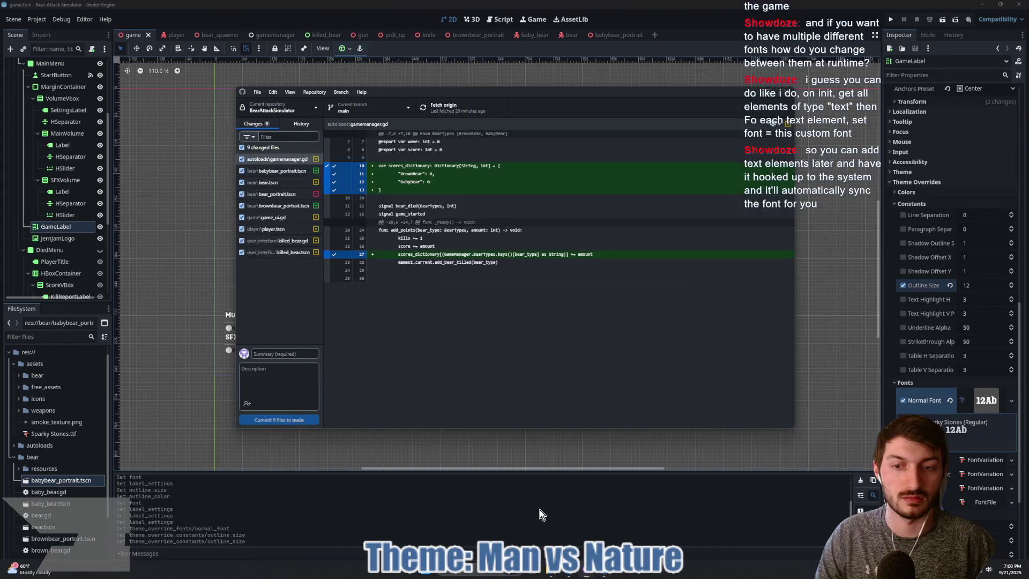
Commit the 12 files as 'New Font Added + Bear Portraits', push to origin, and return to Godot.
{"action": "left_click", "coordinate": [286, 352]}
{"action": "type", "text": "New Font Added"}
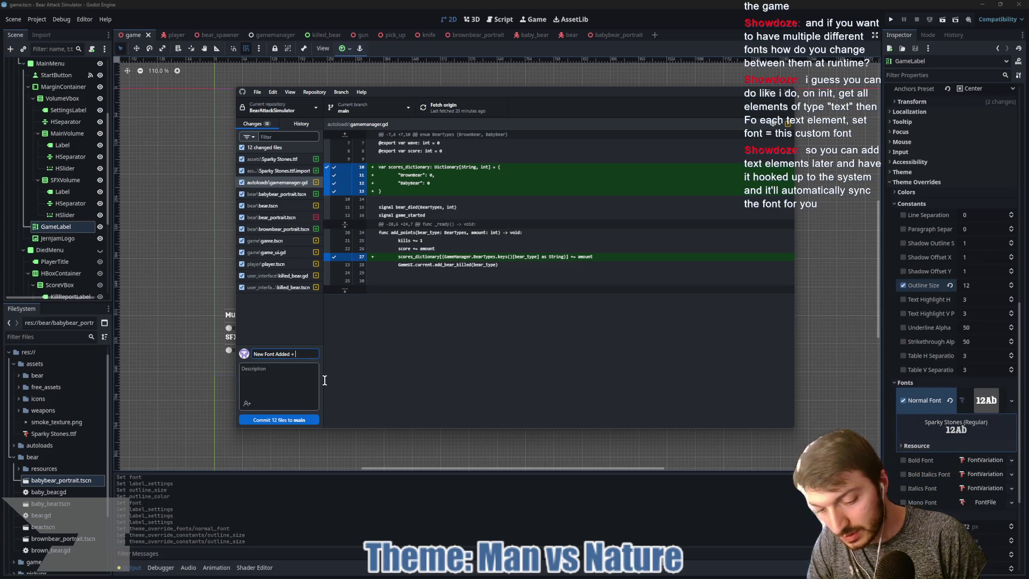
{"action": "type", "text": " + Bear Portraits"}
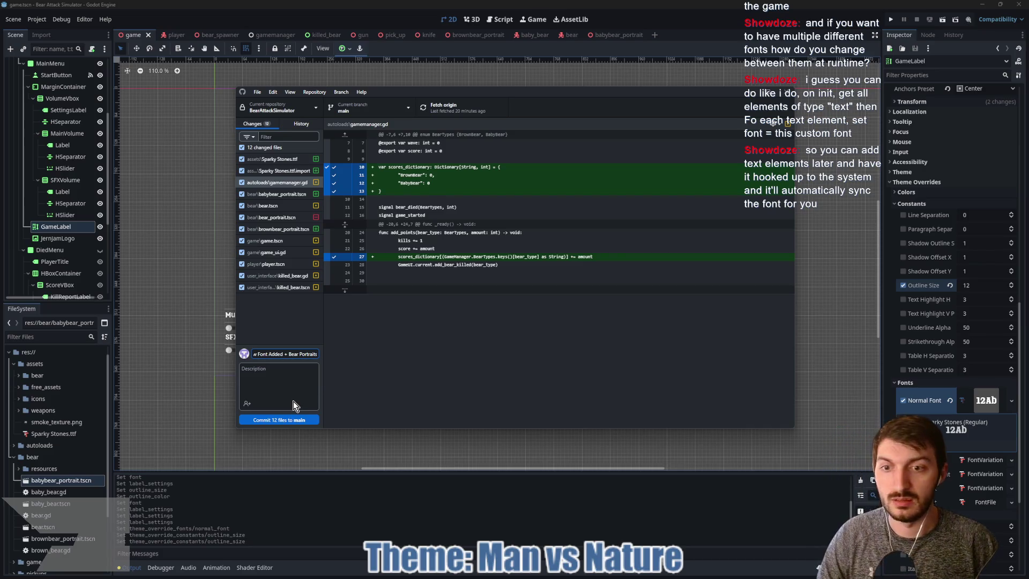
{"action": "left_click", "coordinate": [293, 420]}
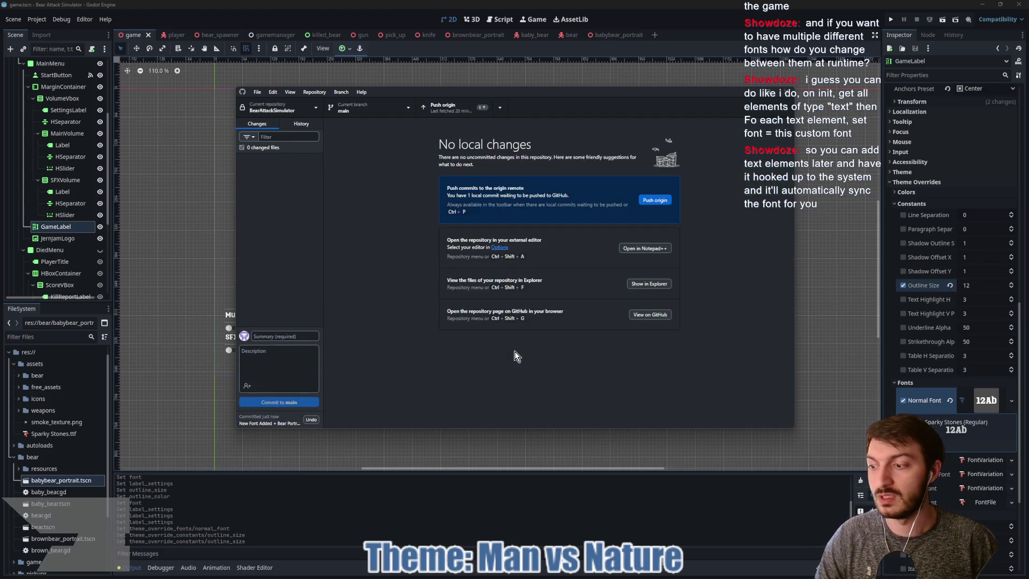
{"action": "left_click", "coordinate": [654, 201]}
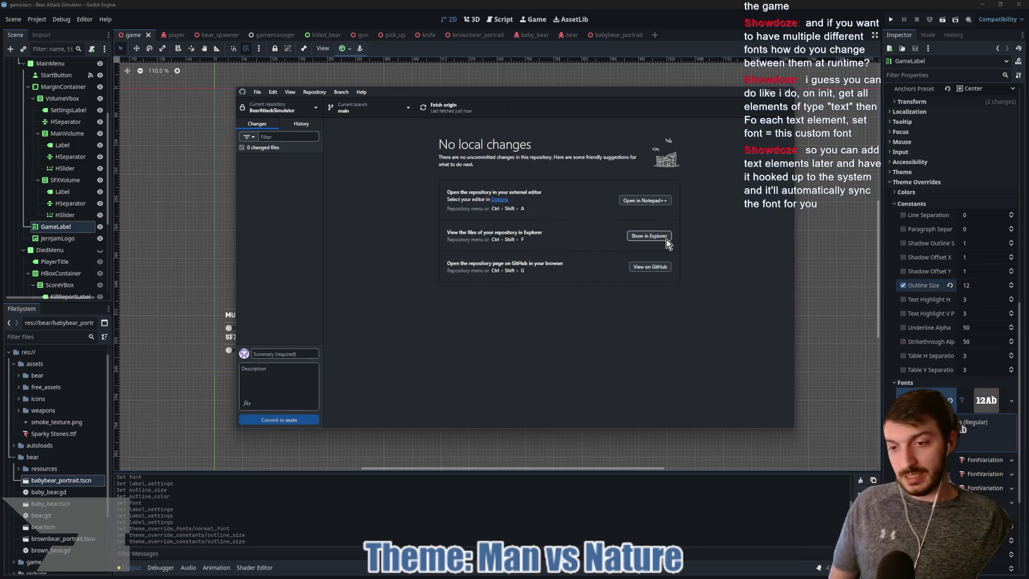
{"action": "left_click", "coordinate": [456, 520]}
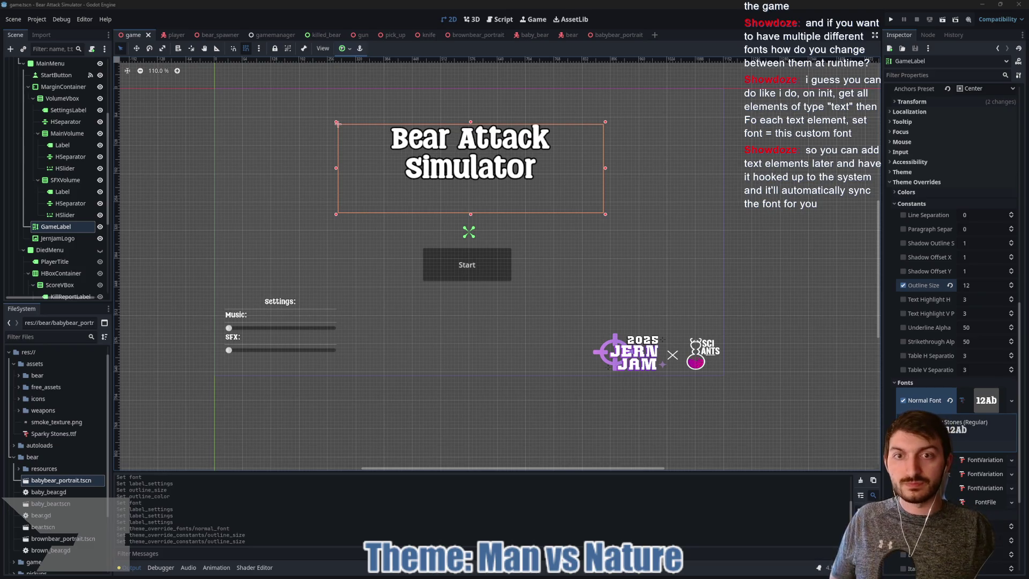
{"action": "scroll", "coordinate": [303, 206], "scroll_direction": "left", "scroll_amount": 2}
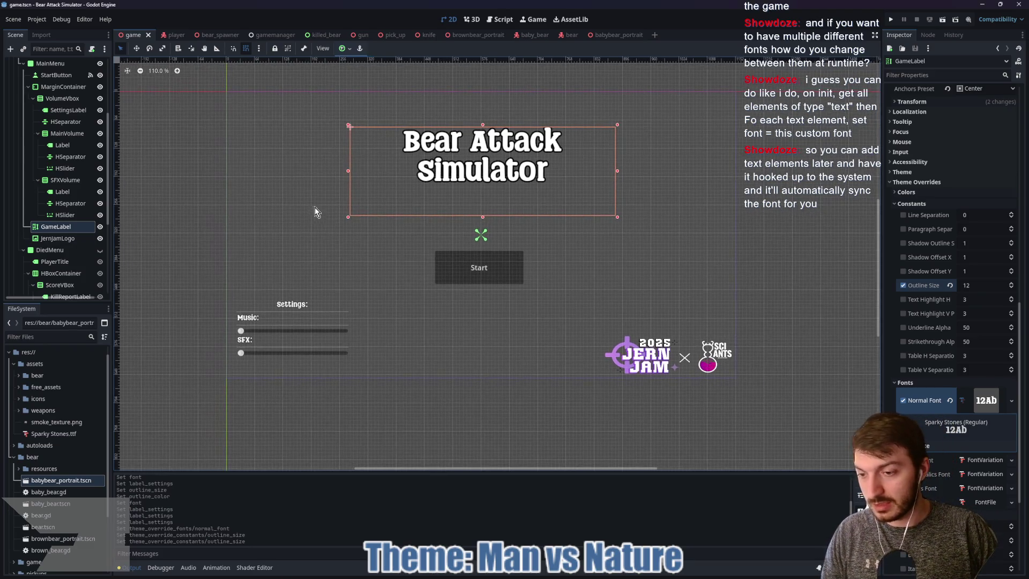